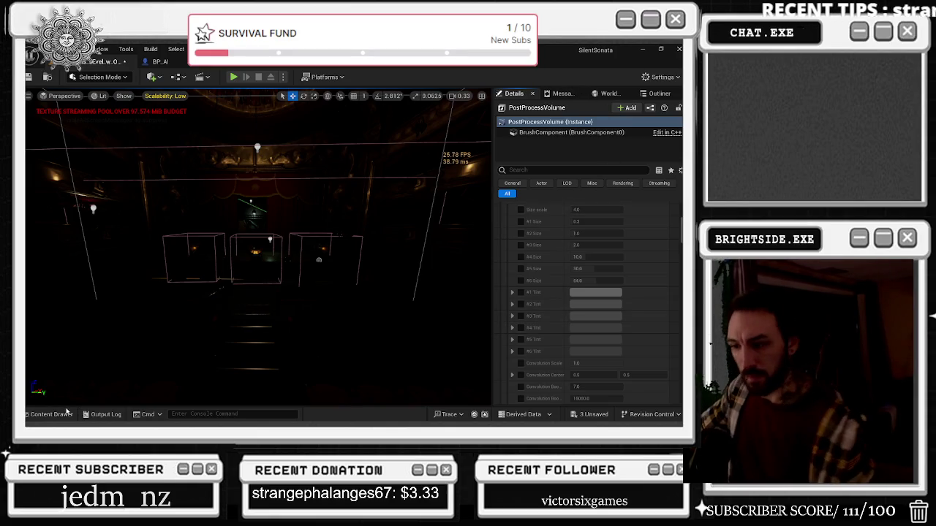
Step: Select the PostProcessVolume actor in the Outliner and show its Details
click(608, 94)
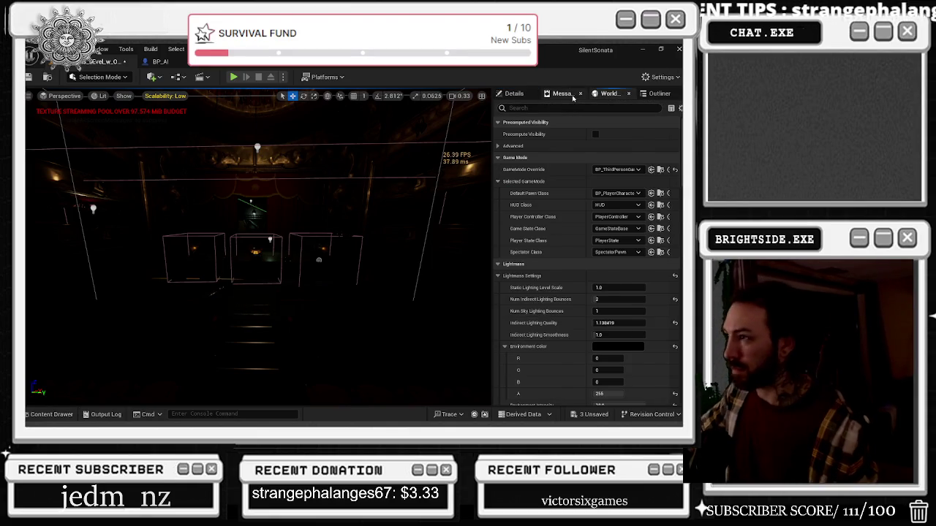
click(563, 94)
click(657, 93)
click(560, 167)
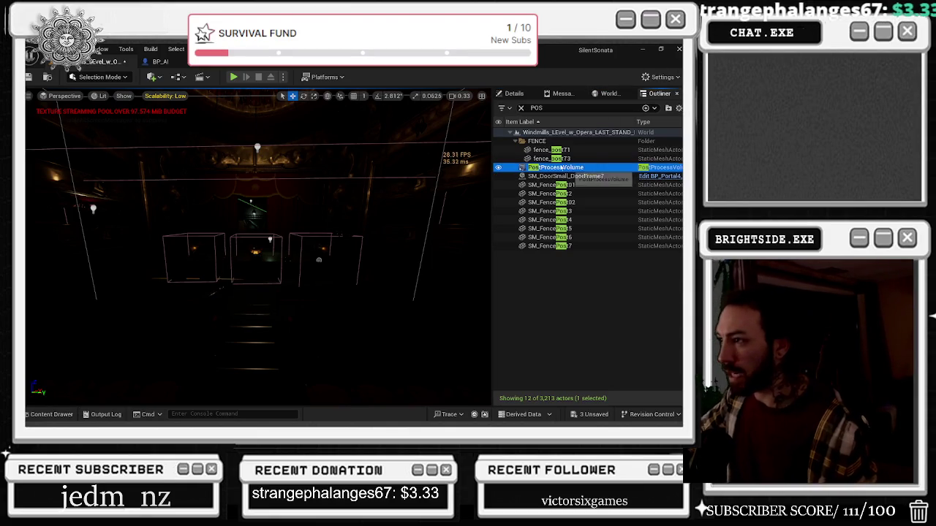
click(514, 93)
Step: Enable global Color Grading Gain at 1.54 and turn on the global Contrast override
scroll(605, 318, down, 5)
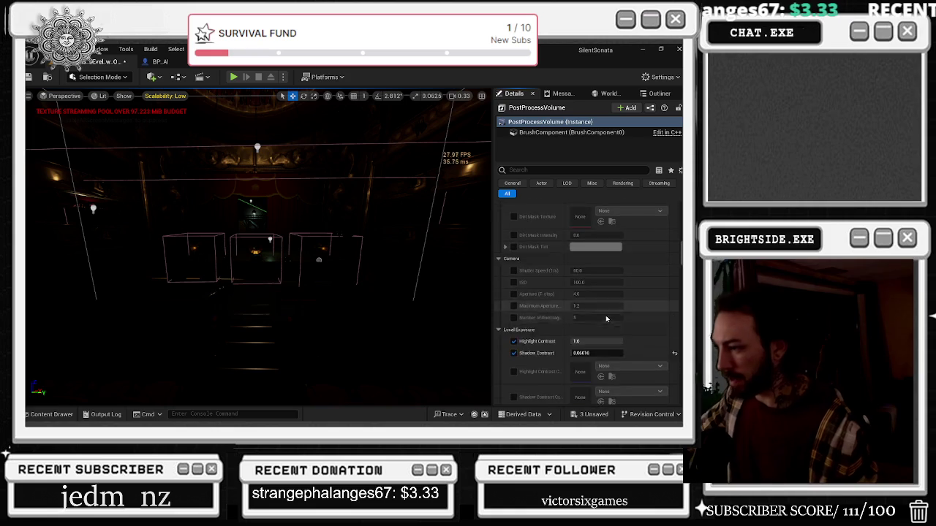
scroll(604, 316, down, 10)
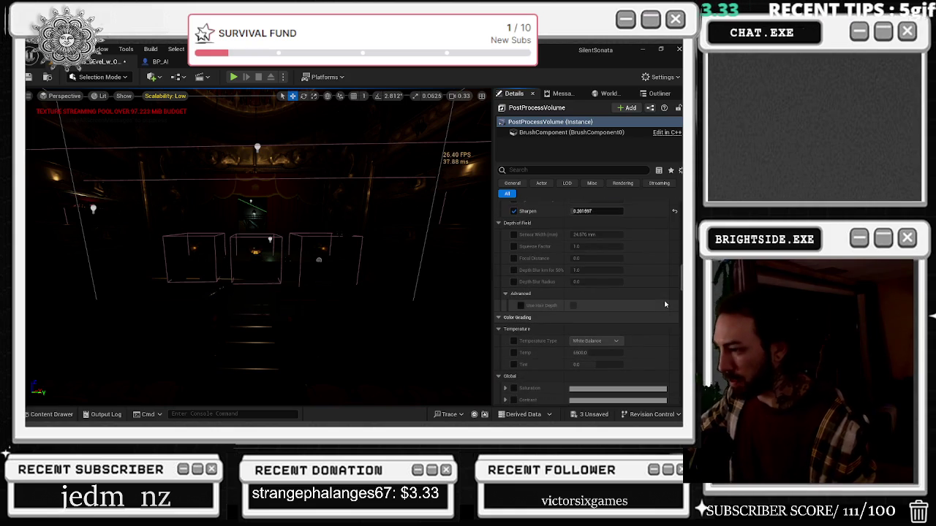
scroll(666, 304, down, 3)
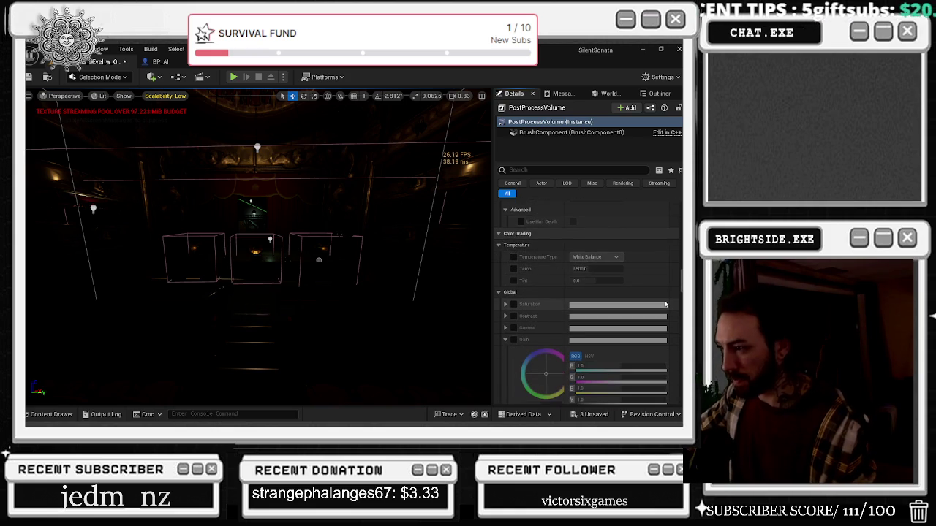
scroll(665, 305, down, 1)
drag(541, 364, 585, 364)
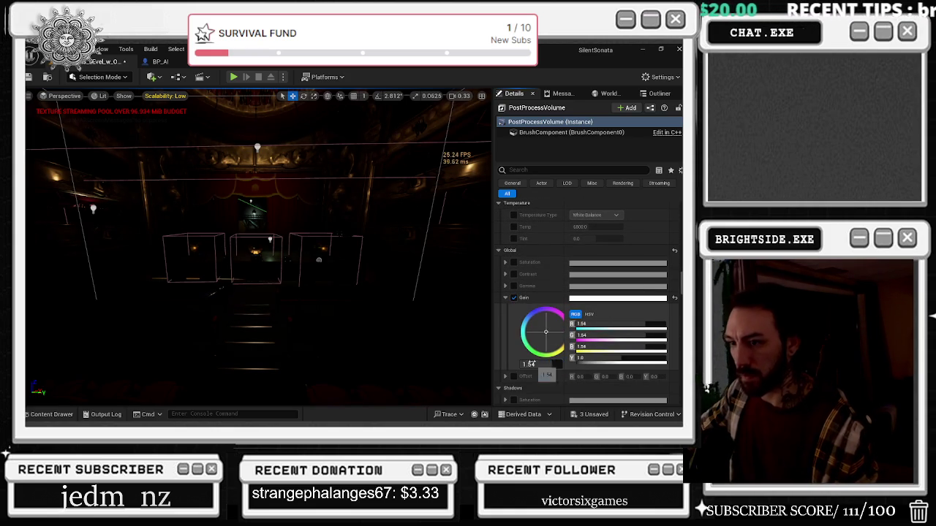
click(513, 274)
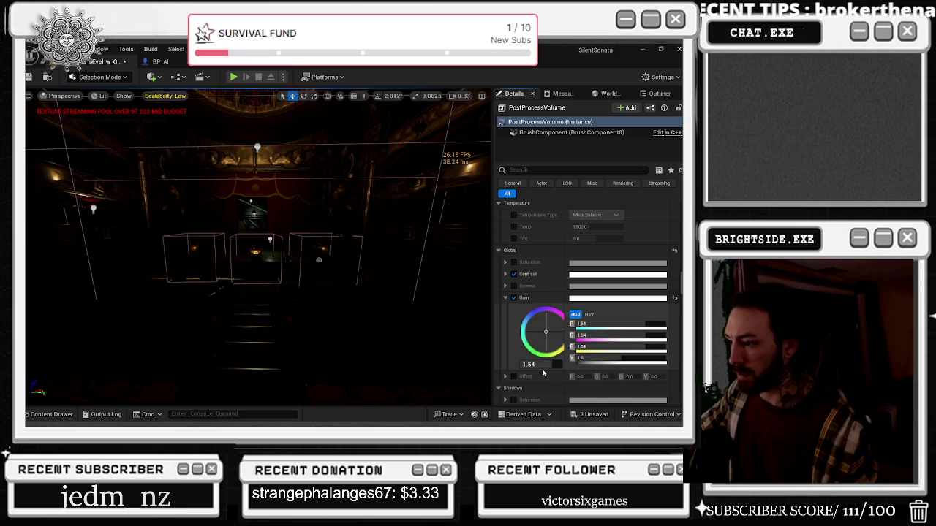
Step: Set the global Contrast value to 0.94
click(504, 274)
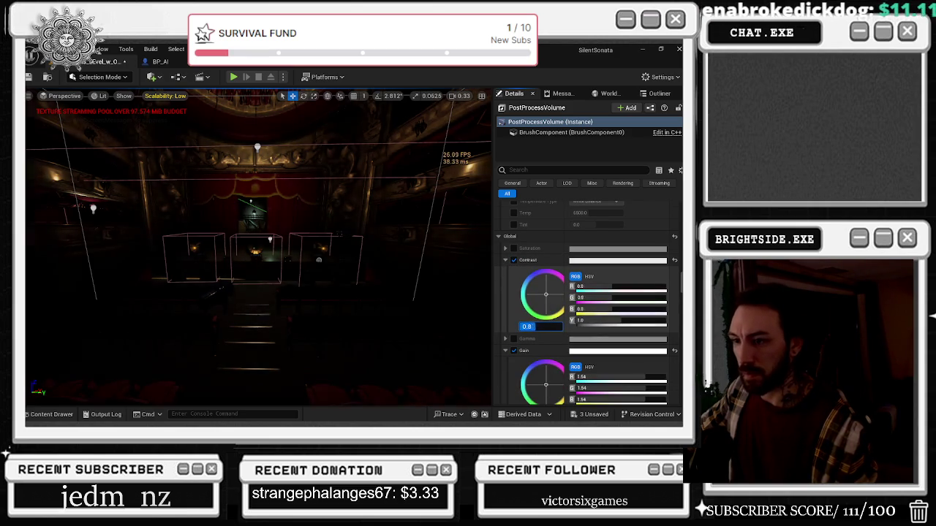
text(0.44)
text(0.83)
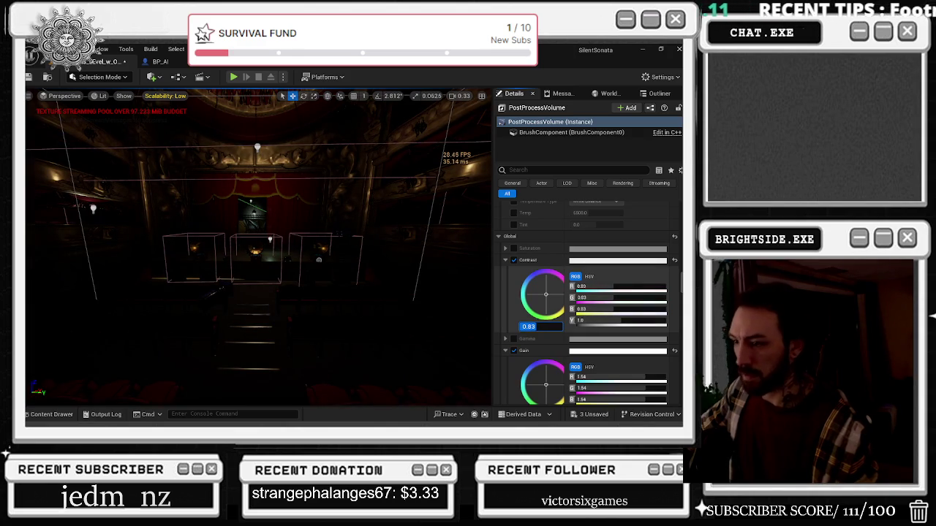
key(BackSpace)
text(0.84)
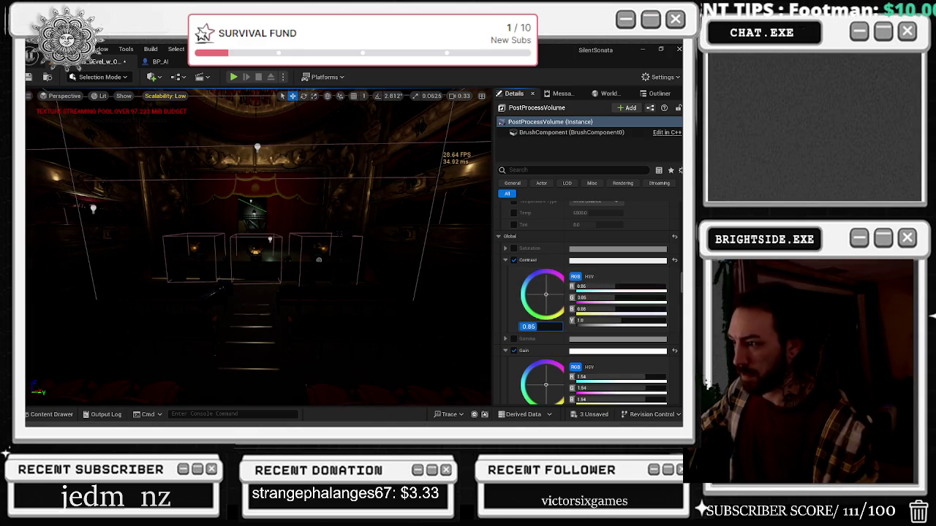
text(1.0)
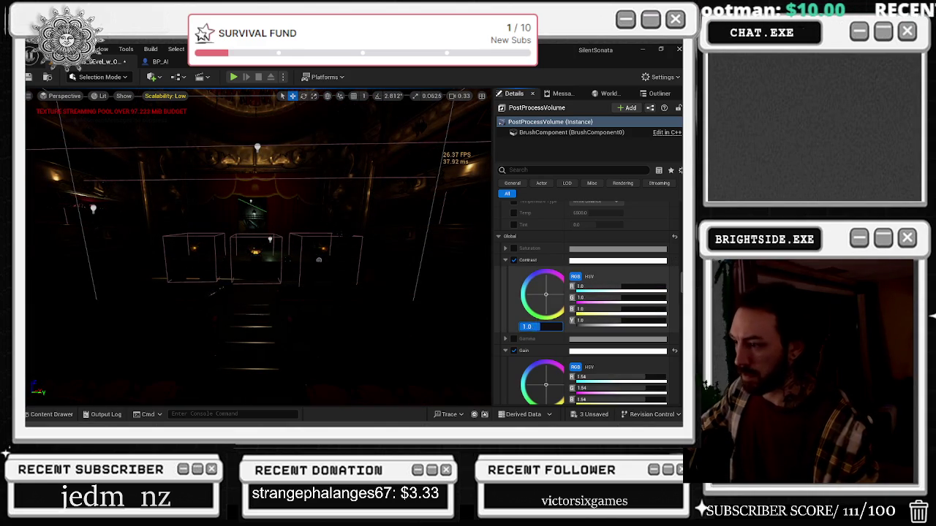
Step: Enable global Saturation at 1.15 and tint Contrast pinkish by lowering green and blue
click(505, 248)
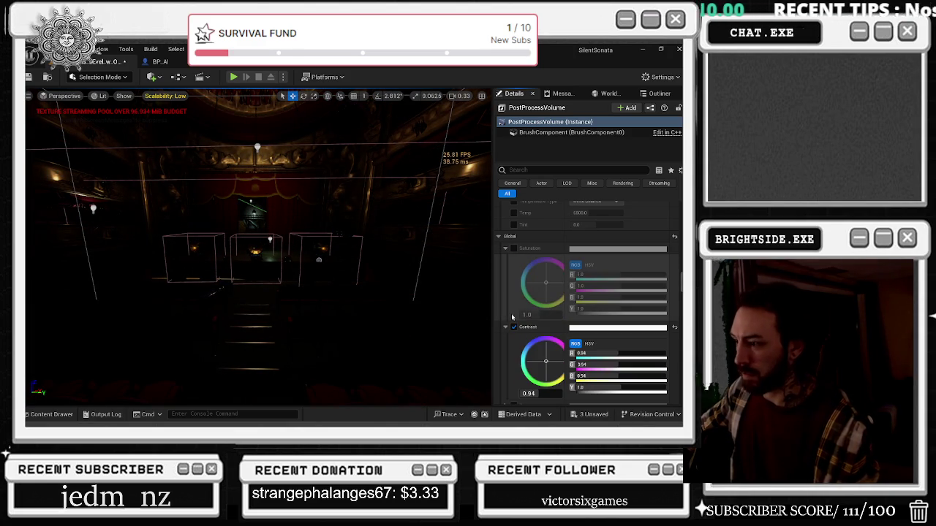
click(513, 249)
mouse_move(528, 314)
mouse_down()
mouse_move(560, 314)
mouse_move(520, 315)
mouse_move(512, 254)
mouse_up()
click(513, 249)
click(513, 249)
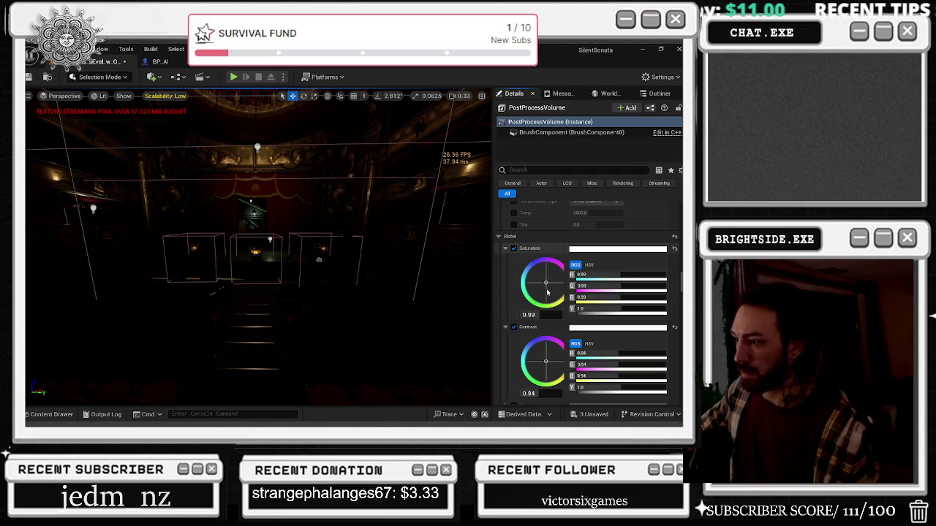
mouse_move(528, 314)
mouse_down()
mouse_move(570, 315)
mouse_move(544, 314)
mouse_move(545, 282)
mouse_move(535, 272)
mouse_move(523, 288)
mouse_move(563, 295)
mouse_move(528, 279)
mouse_move(553, 284)
mouse_up()
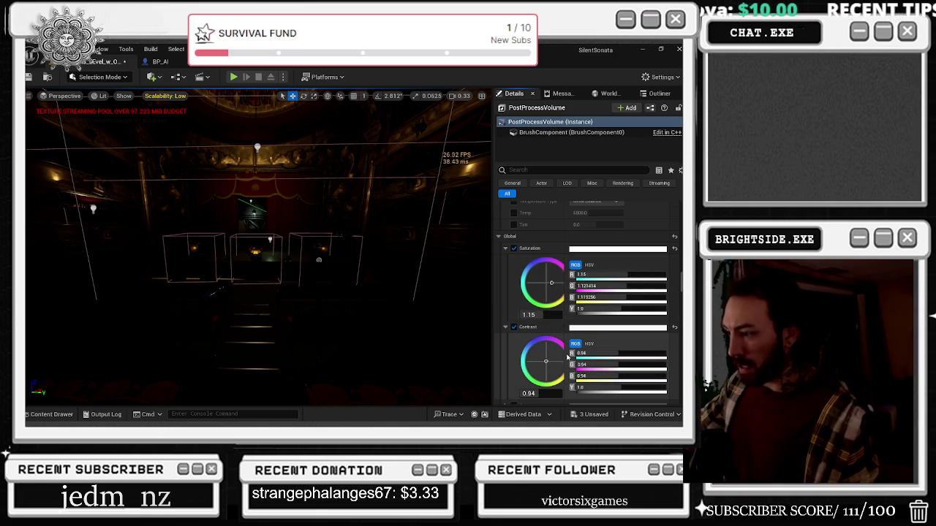
mouse_move(585, 354)
mouse_down()
mouse_move(531, 363)
mouse_move(539, 373)
mouse_move(558, 363)
mouse_up()
click(532, 348)
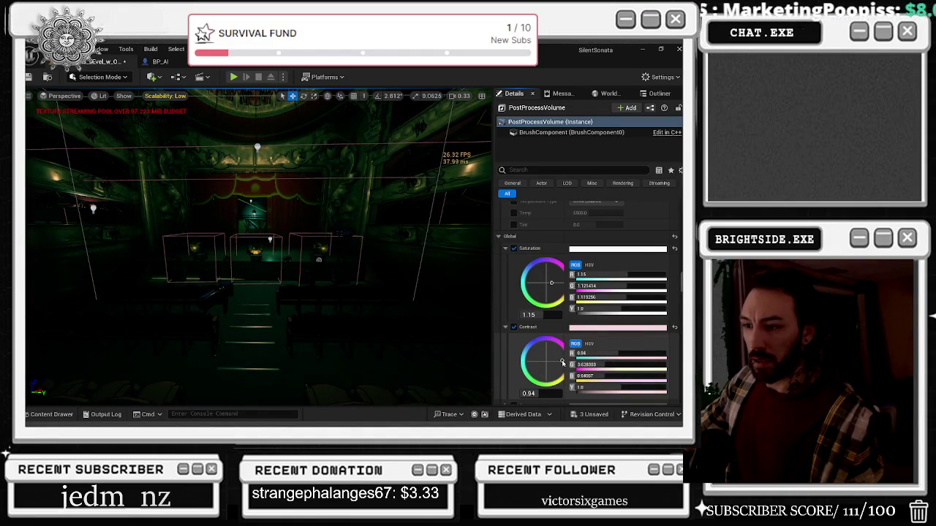
Step: Nudge the global Contrast tint toward neutral and enable the Highlights Contrast override
drag(562, 363, 559, 363)
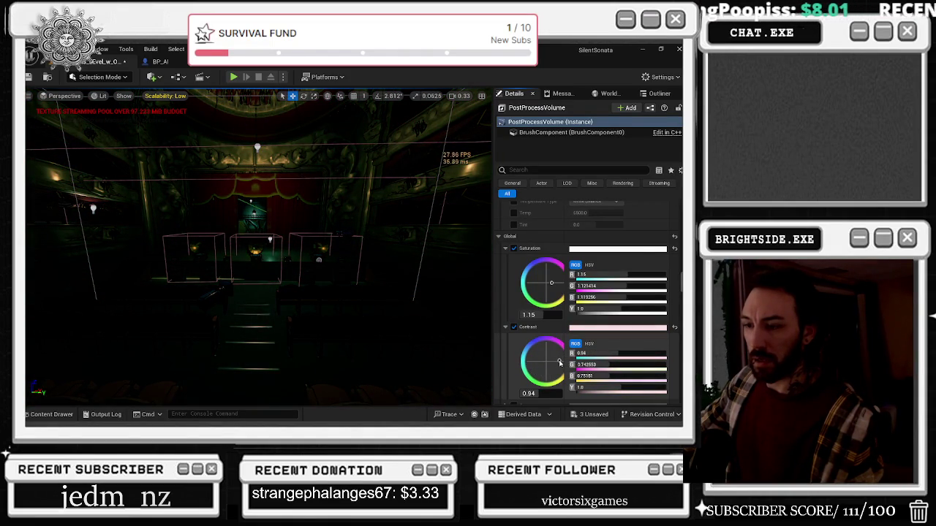
scroll(526, 354, down, 5)
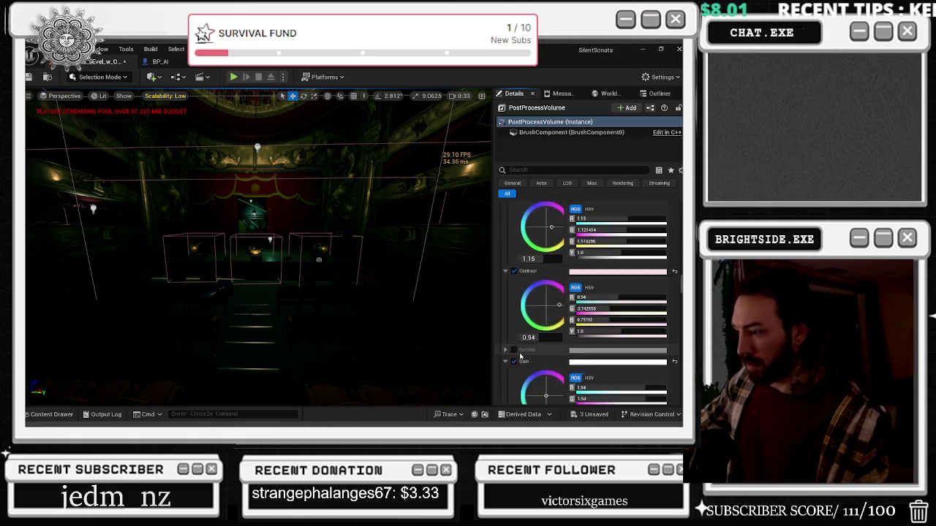
scroll(526, 354, down, 3)
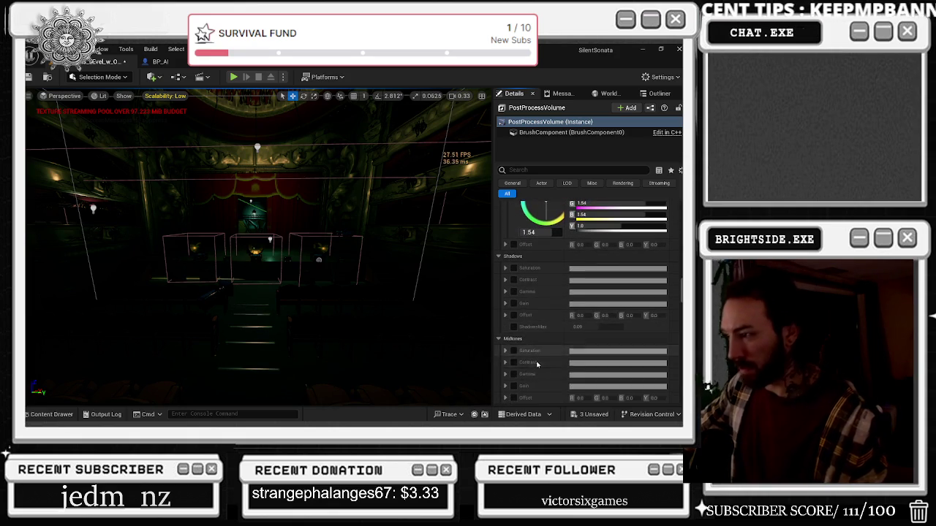
scroll(557, 339, down, 4)
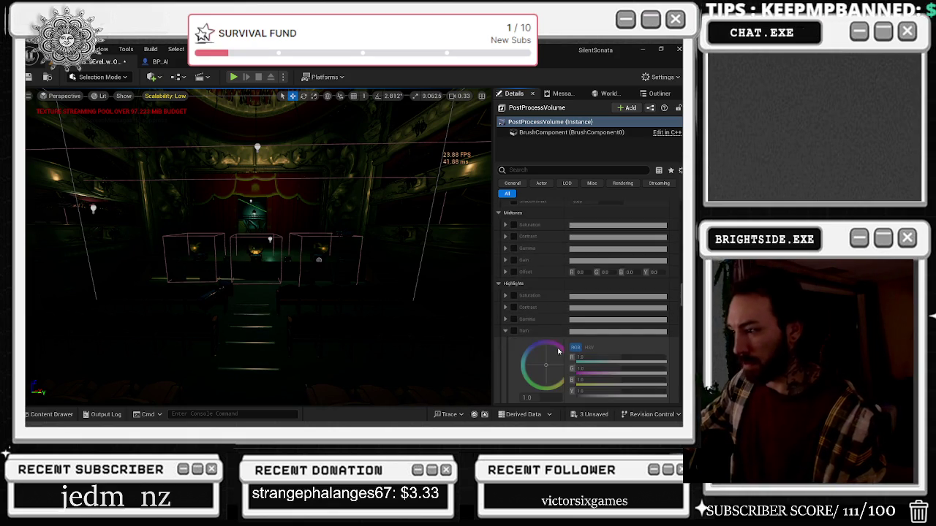
click(514, 307)
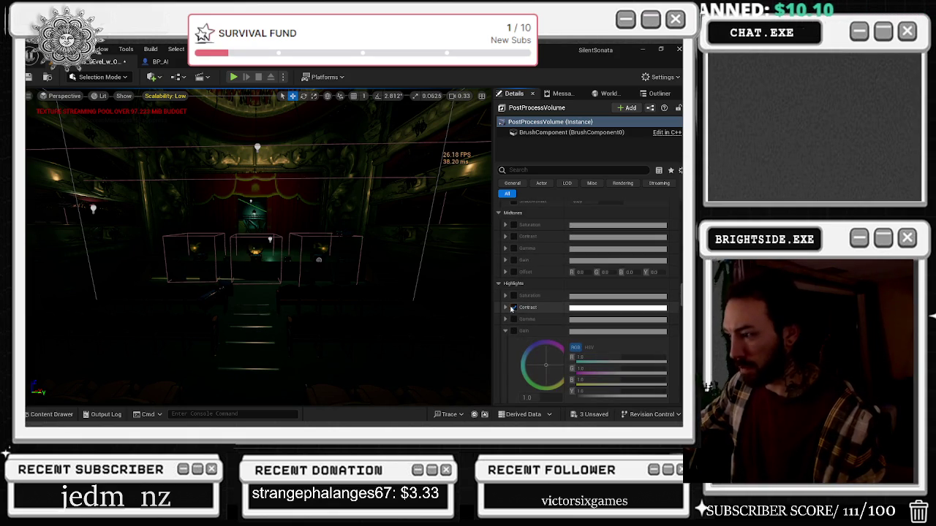
click(504, 307)
Step: Set the Highlights Contrast value to 0
scroll(539, 316, down, 1)
mouse_move(537, 335)
mouse_down()
mouse_move(552, 332)
mouse_move(532, 332)
mouse_move(542, 332)
mouse_up()
click(535, 331)
text(0)
key(Return)
Step: Tint Highlights Contrast pale pink (red 1.61, green 0.58, blue 1.12), then switch its override off
mouse_move(545, 299)
mouse_down()
mouse_move(553, 285)
mouse_move(636, 295)
mouse_move(601, 299)
mouse_up()
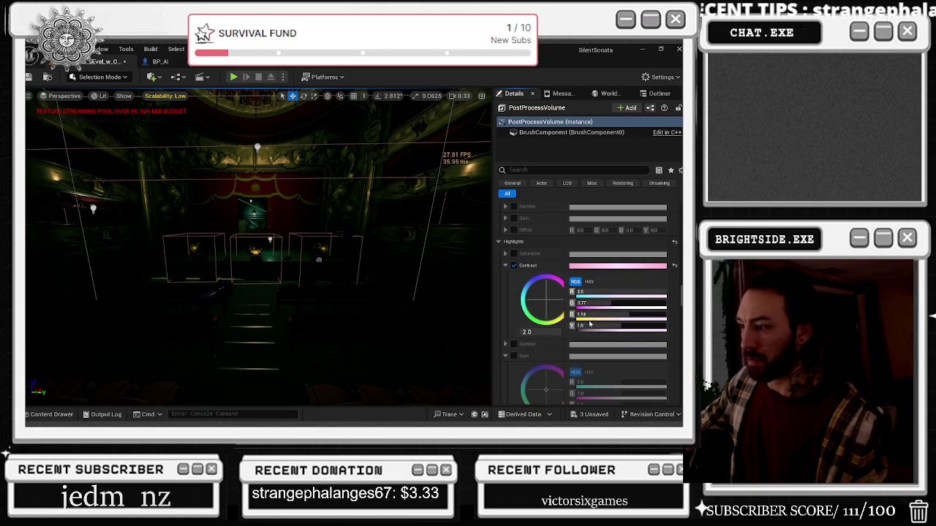
click(588, 315)
text(0)
key(Return)
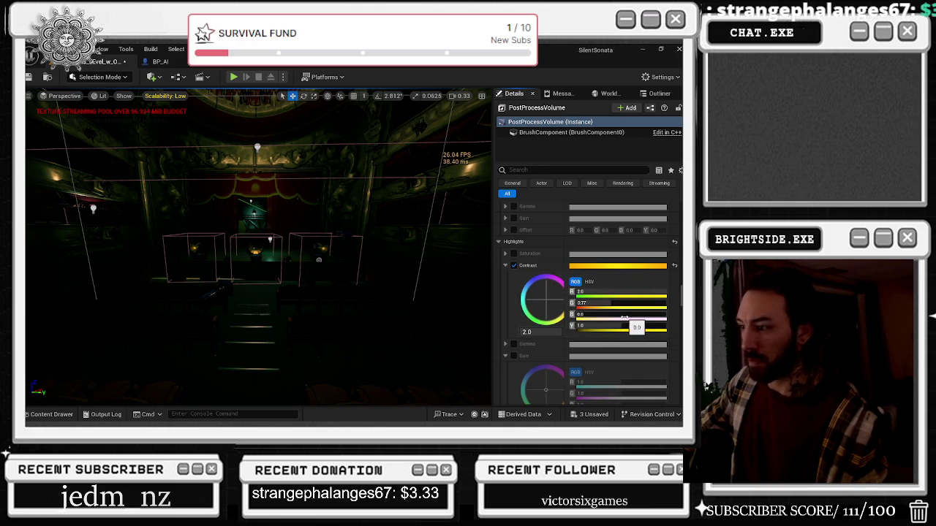
mouse_move(624, 319)
mouse_down()
mouse_move(606, 319)
mouse_move(614, 321)
mouse_move(603, 303)
mouse_up()
drag(662, 292, 658, 292)
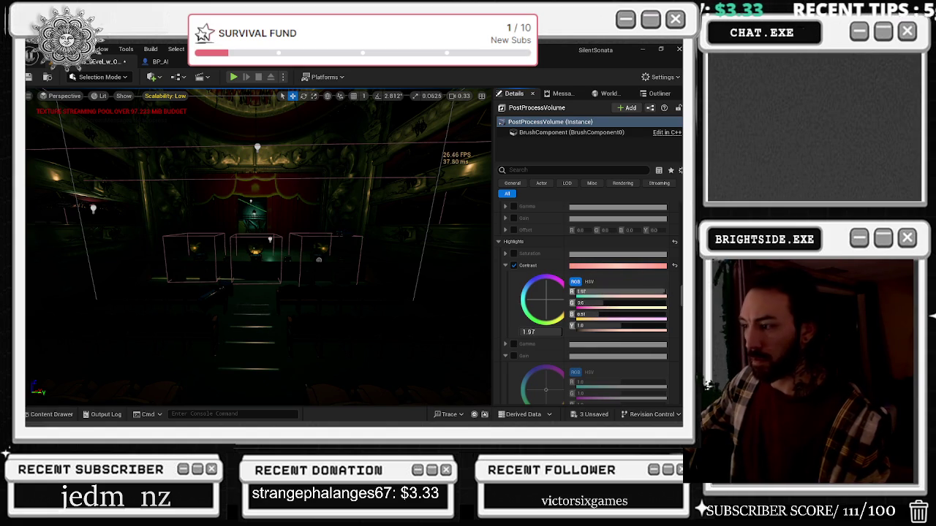
drag(545, 300, 563, 299)
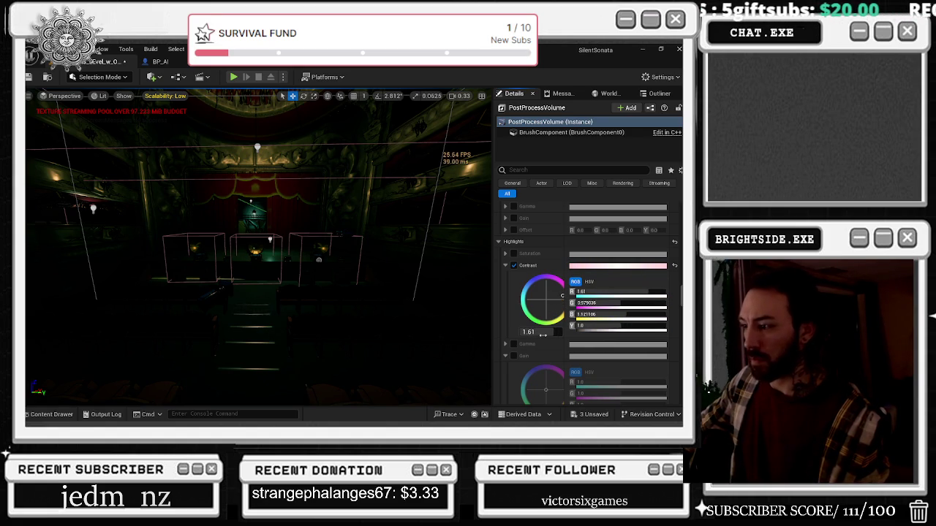
click(514, 266)
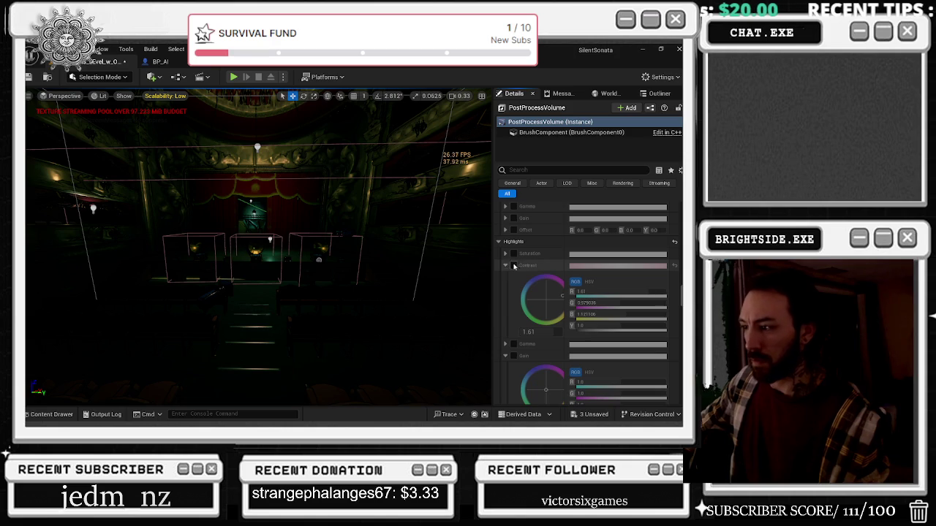
Step: Re-enable the Highlights Gain override and tint it slightly warmer, green dropping to about 1.36
scroll(534, 277, down, 4)
drag(545, 273, 550, 274)
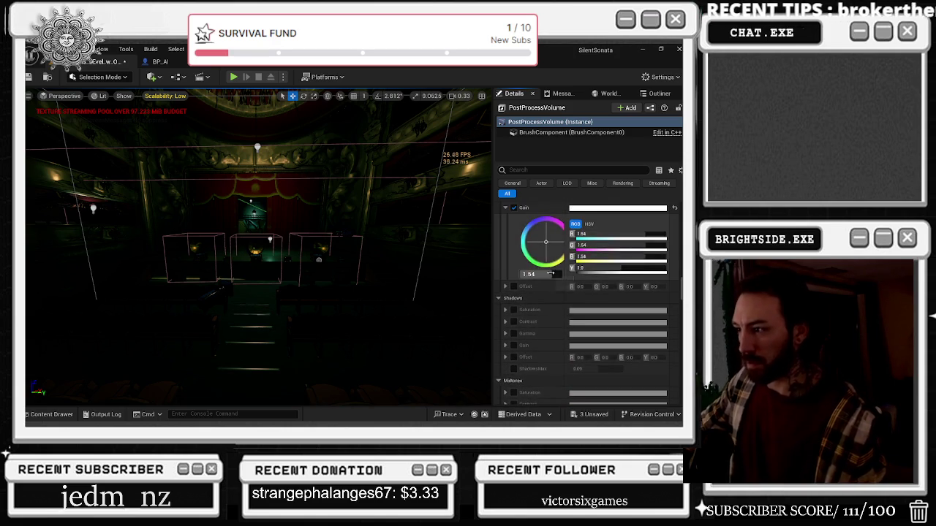
scroll(550, 273, up, 3)
click(515, 292)
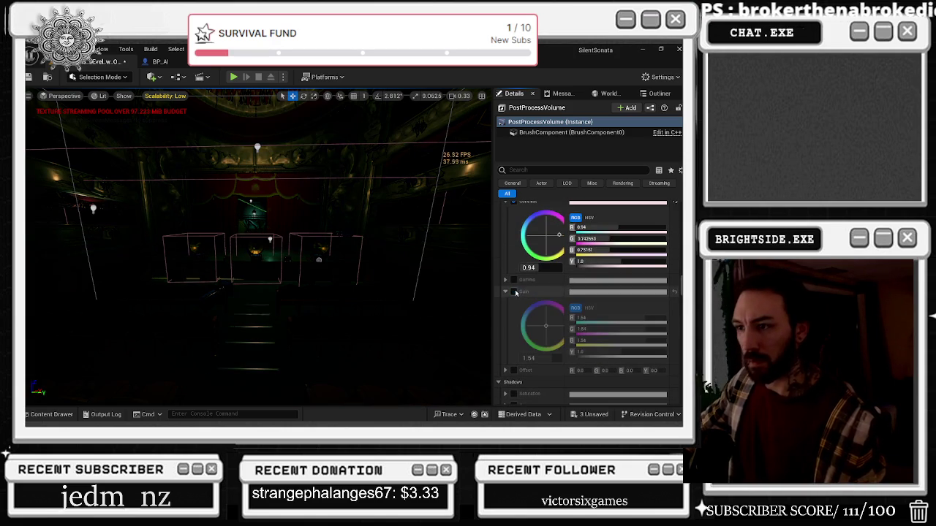
click(514, 292)
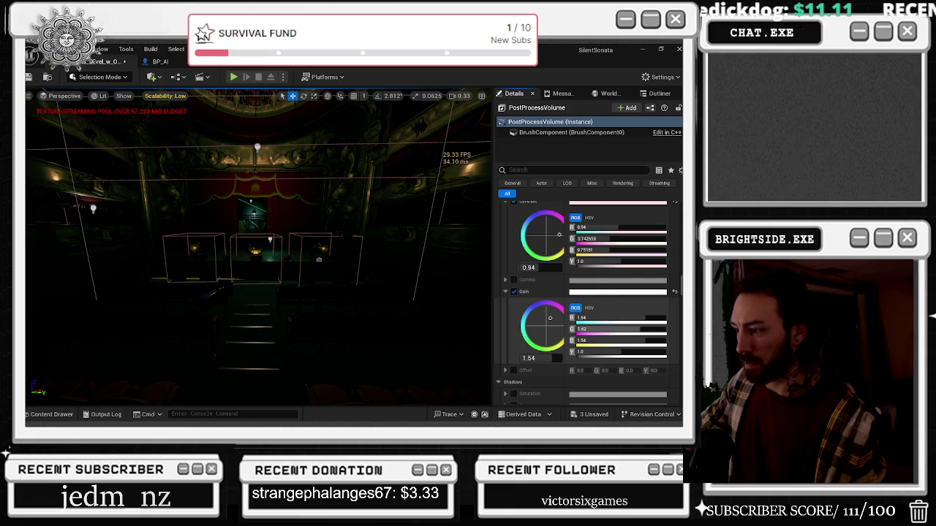
drag(550, 318, 551, 316)
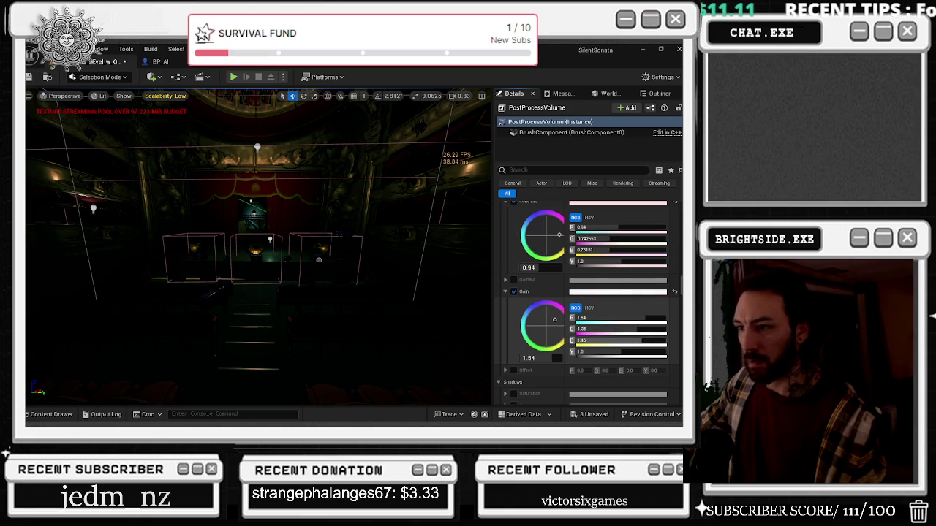
Step: Browse to the M_ComicBook entry of Post Process Materials, revealing it in Materials/Master
scroll(510, 344, down, 6)
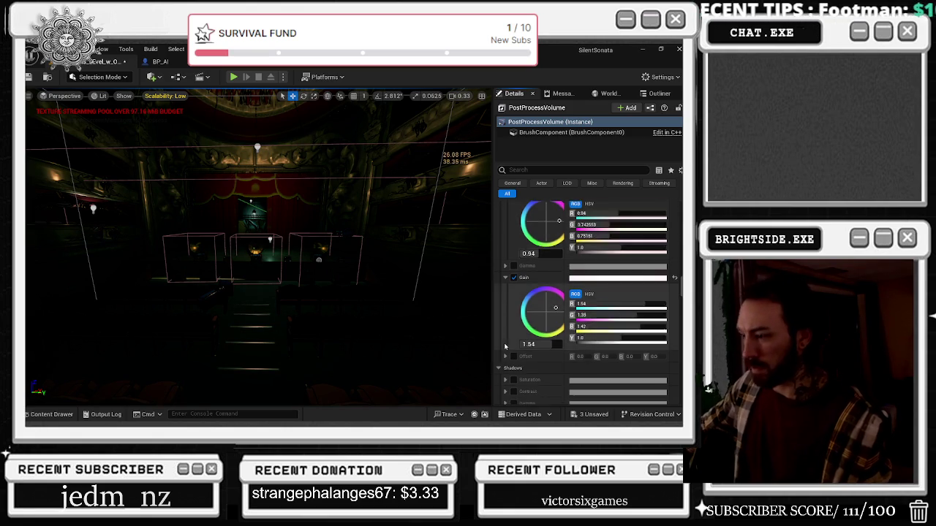
scroll(510, 343, down, 10)
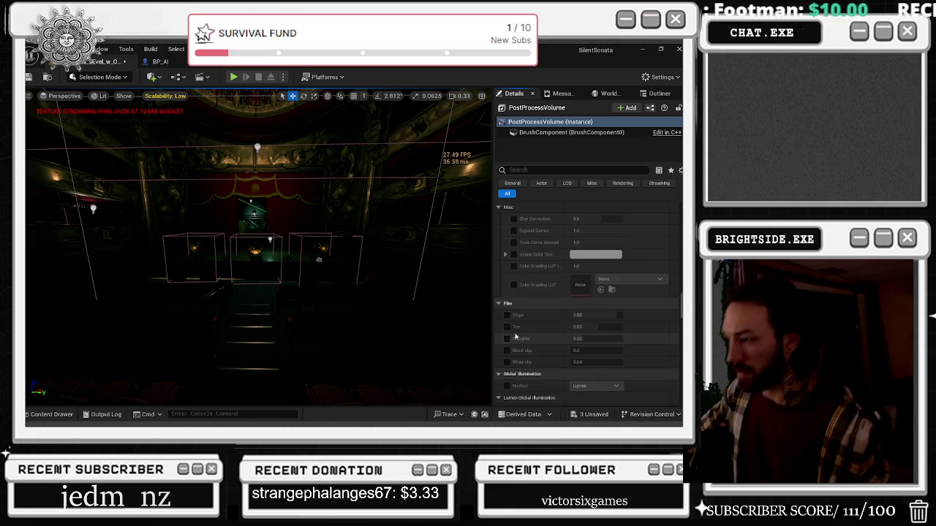
scroll(532, 340, down, 5)
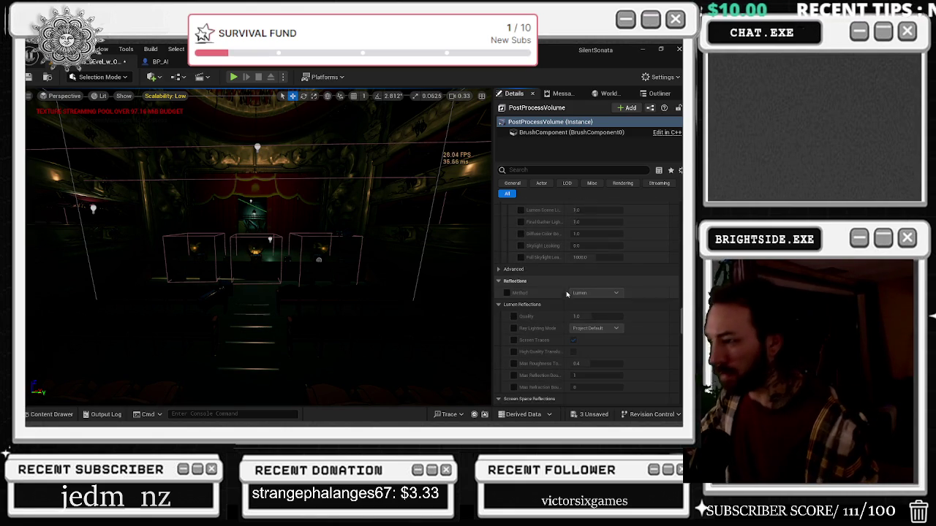
scroll(566, 255, down, 4)
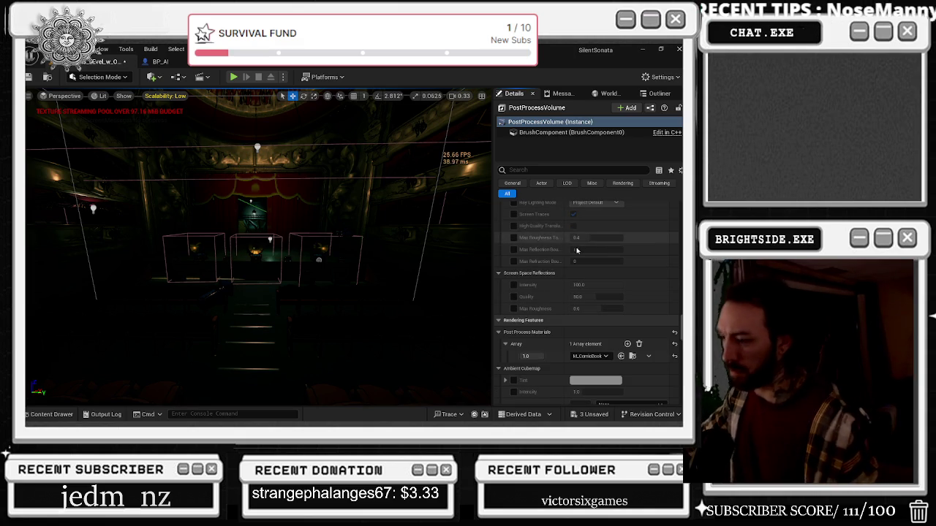
click(633, 357)
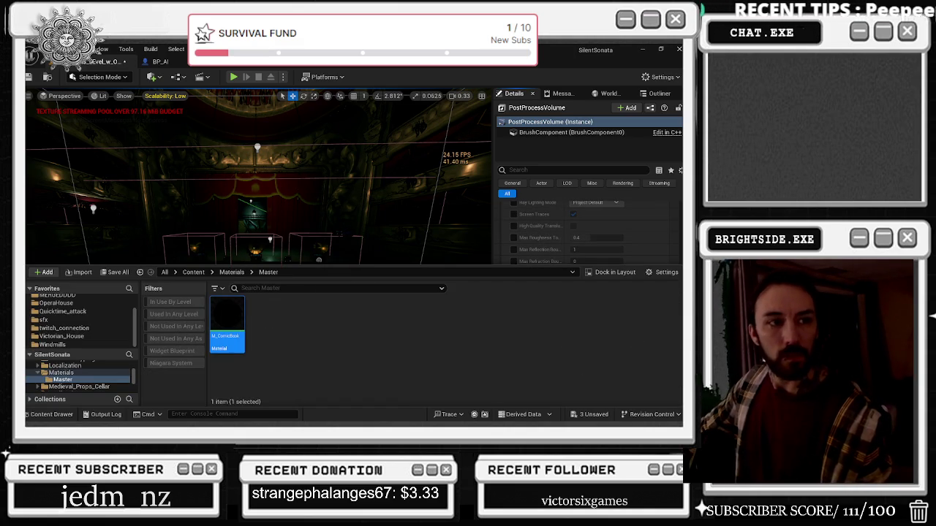
Step: Close the Content Drawer with Ctrl+Space
key(ctrl+space)
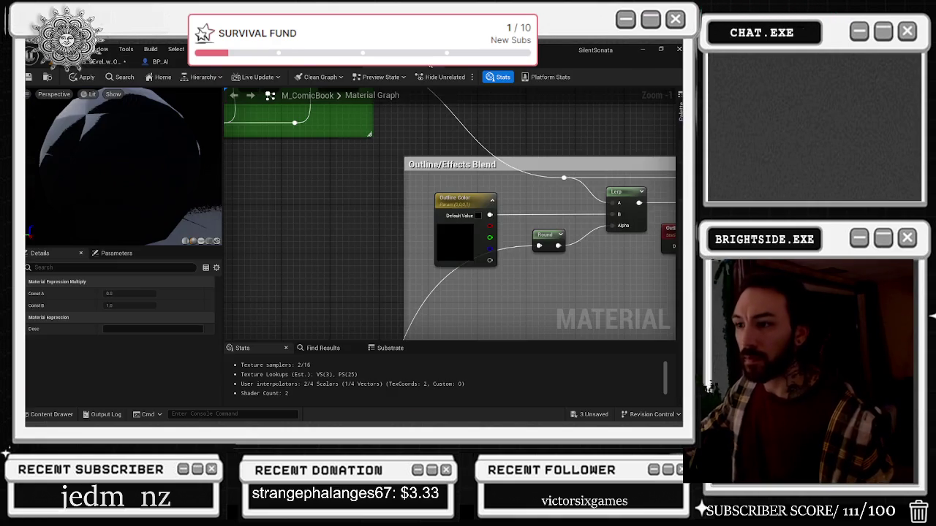
scroll(444, 154, down, 3)
scroll(526, 205, up, 3)
drag(528, 209, 289, 160)
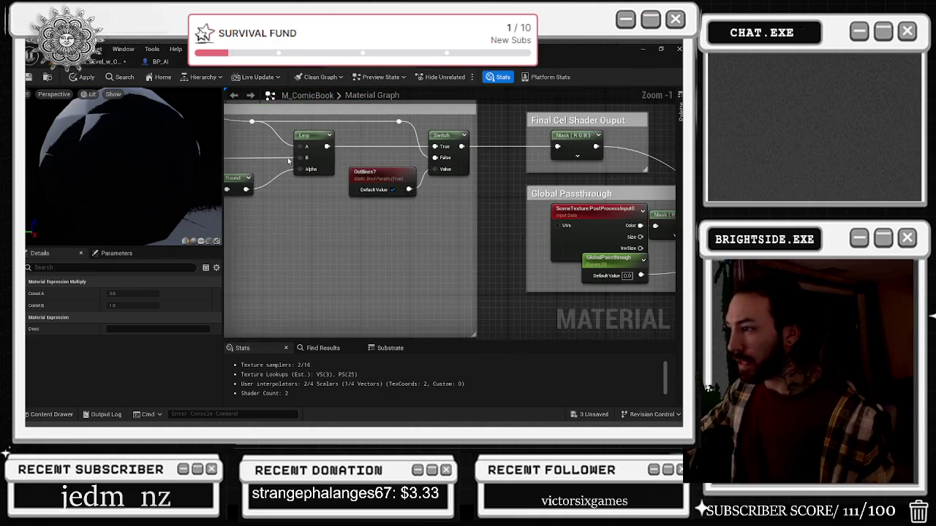
scroll(460, 216, down, 1)
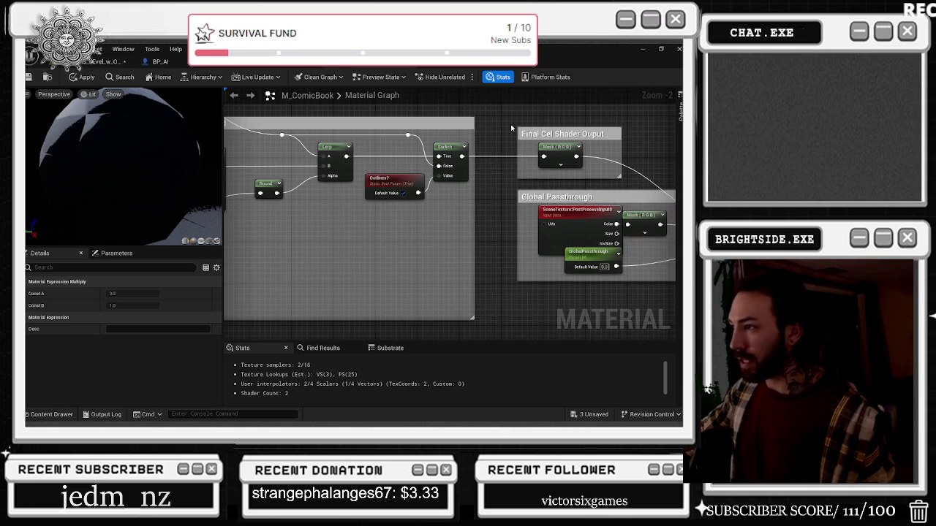
click(557, 152)
drag(496, 267, 391, 239)
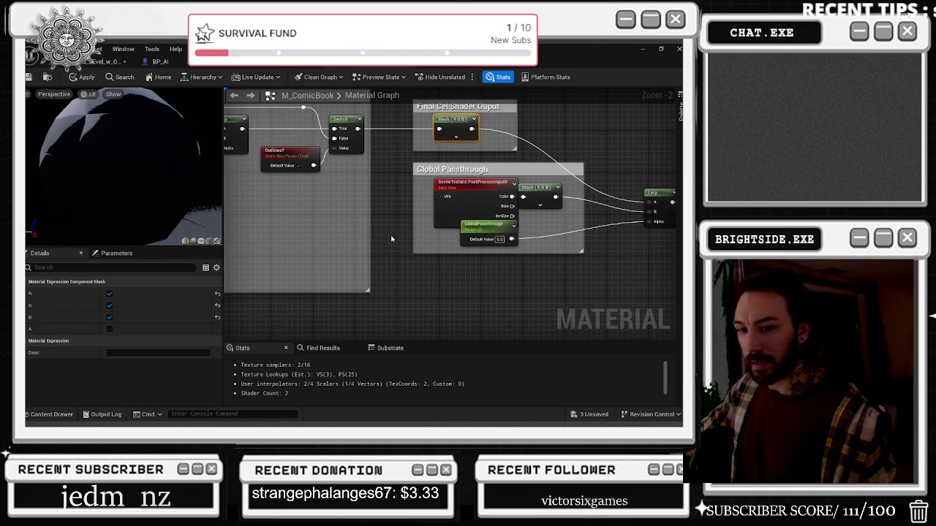
click(447, 194)
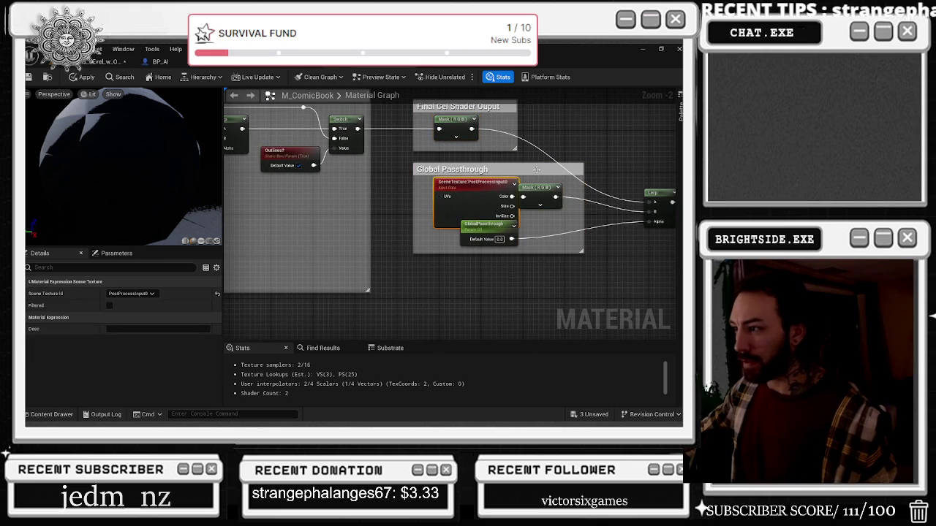
drag(529, 267, 354, 287)
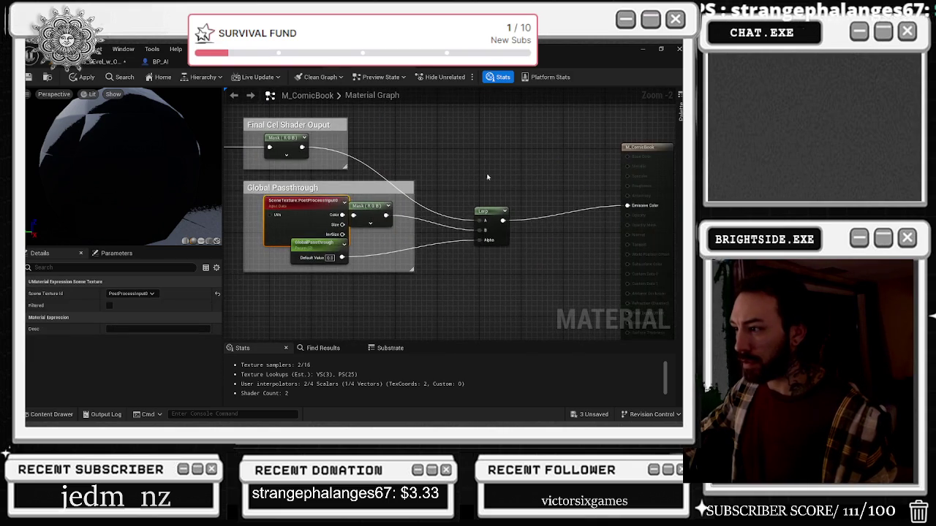
scroll(487, 177, down, 3)
mouse_move(482, 205)
mouse_down()
mouse_move(476, 251)
mouse_move(520, 111)
mouse_up()
drag(350, 216, 414, 192)
scroll(414, 192, up, 1)
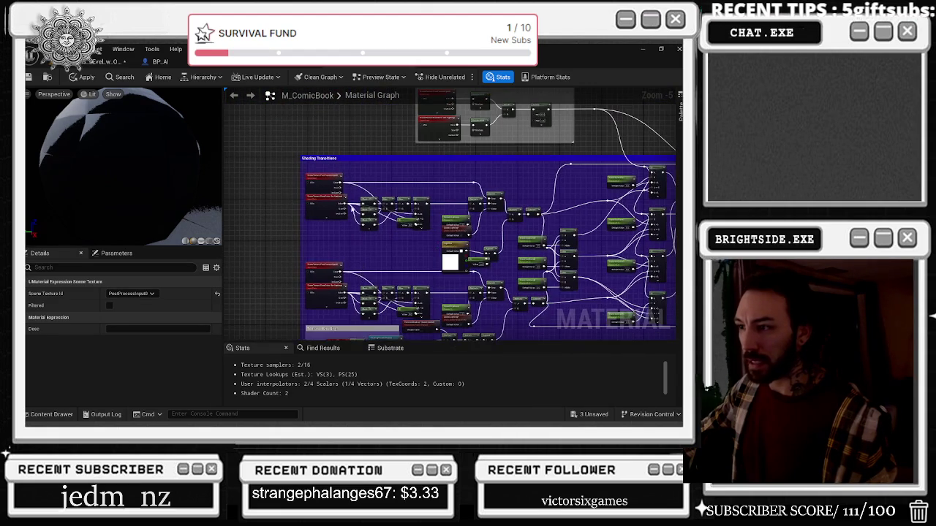
scroll(305, 226, up, 2)
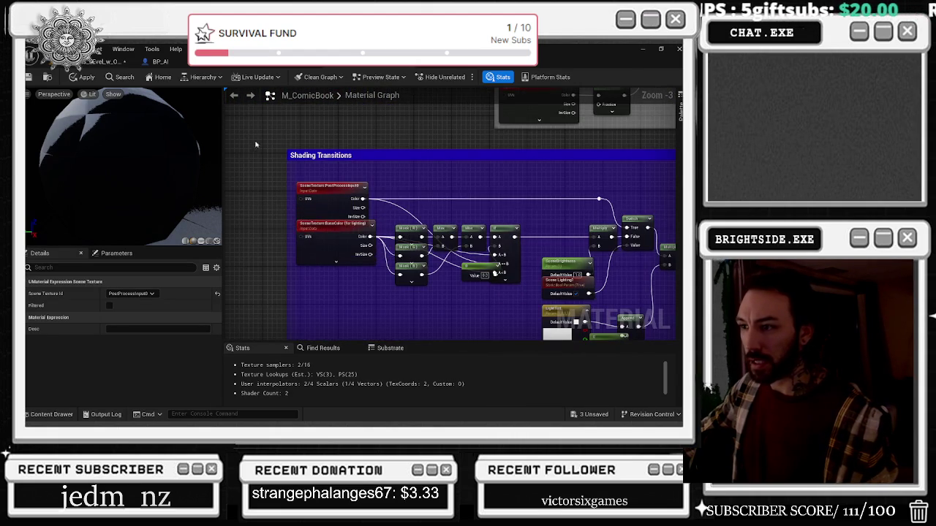
drag(305, 226, 294, 60)
drag(453, 219, 359, 177)
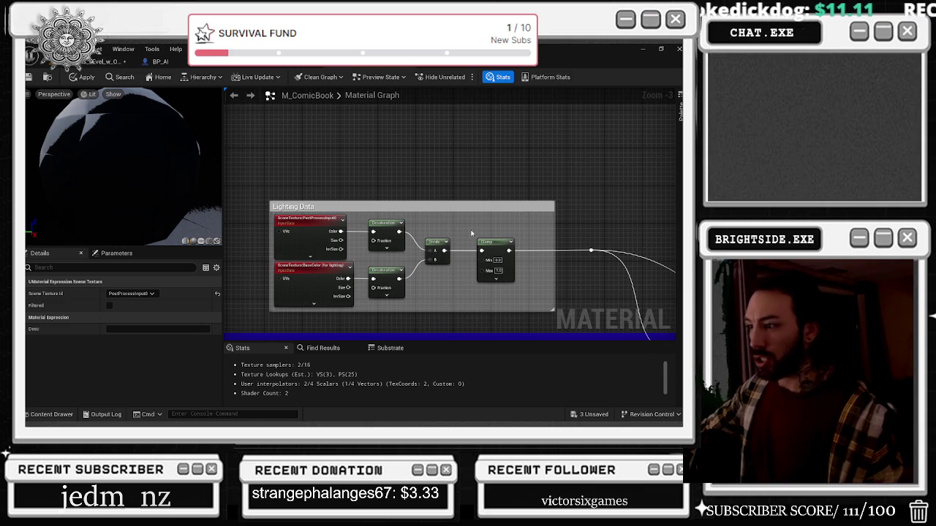
mouse_move(591, 251)
mouse_down()
mouse_move(439, 208)
mouse_move(460, 211)
mouse_up()
scroll(549, 292, down, 2)
click(380, 161)
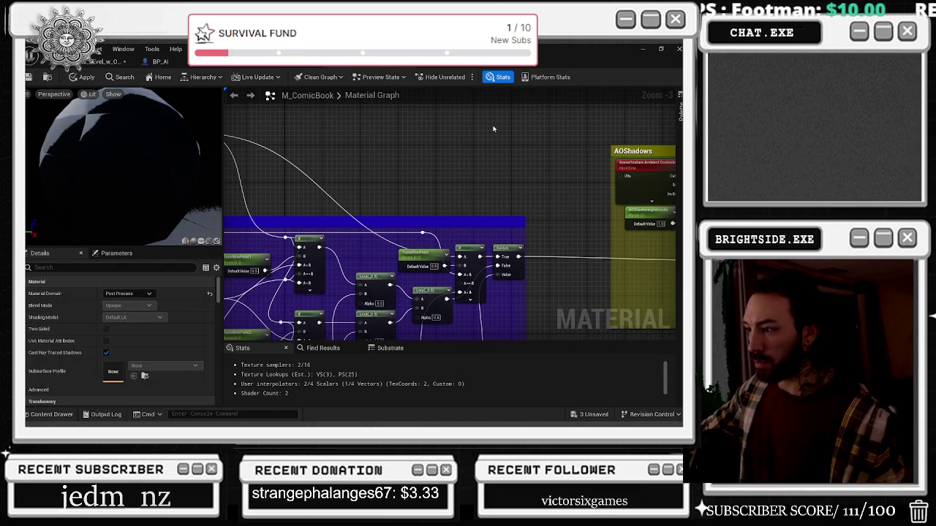
Step: Pan the graph to the AOShadows group and select its AOShadowingIntensity parameter
drag(493, 128, 470, 132)
mouse_move(473, 131)
mouse_down()
mouse_move(486, 139)
mouse_move(323, 120)
mouse_up()
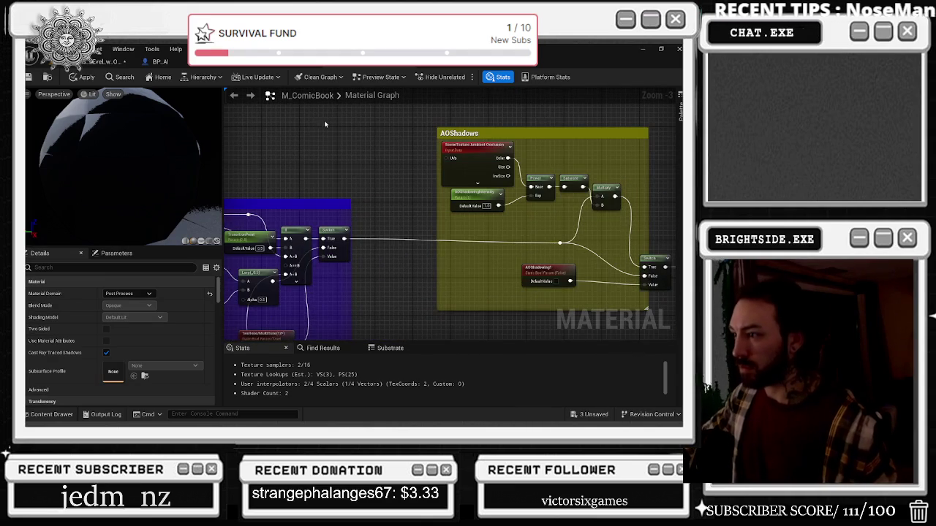
click(488, 193)
drag(533, 201, 505, 211)
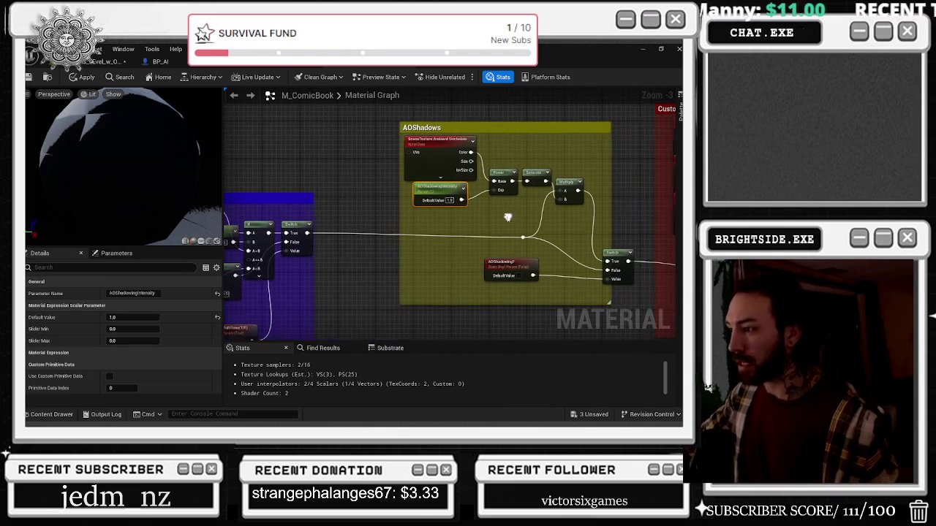
click(452, 217)
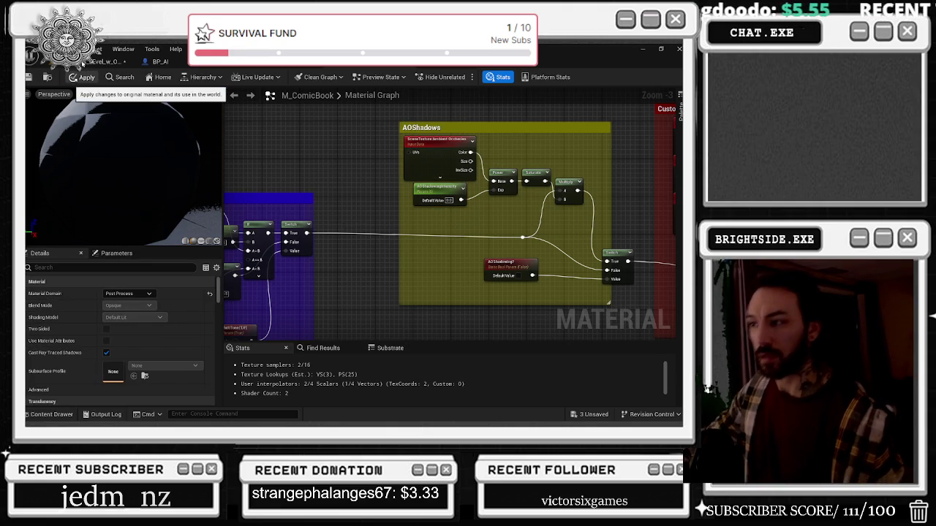
Step: Apply the material changes, check the level editor, and return to the M_ComicBook graph
click(84, 74)
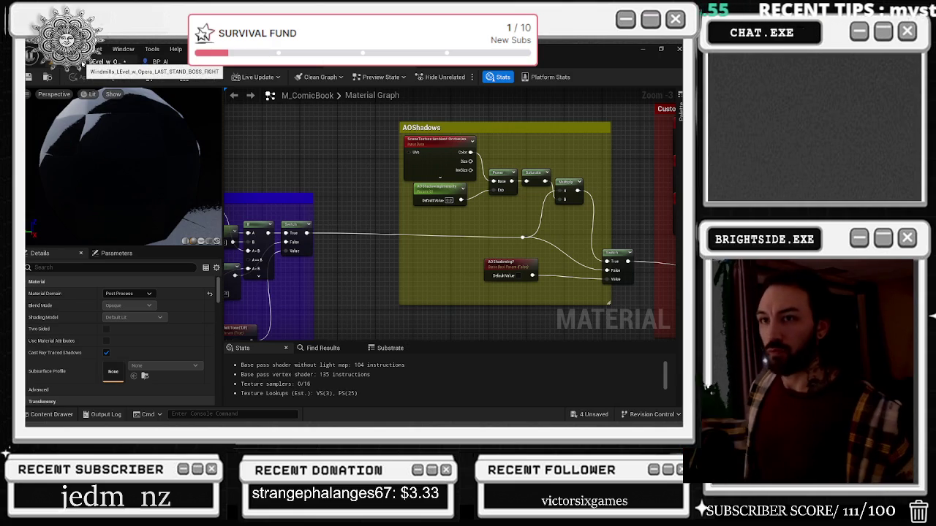
click(82, 63)
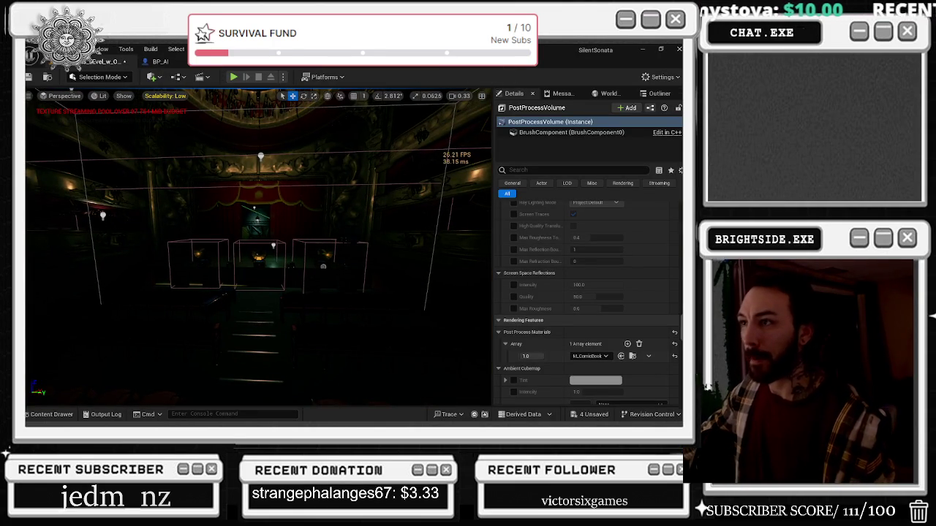
click(212, 61)
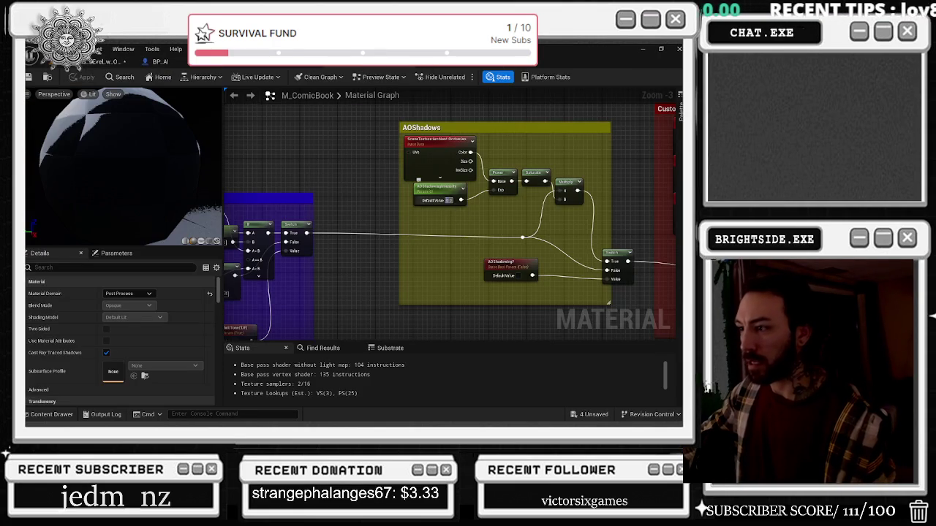
Step: Survey the Custom Depth and EmissivePassthrough sections of the M_ComicBook graph
drag(484, 215, 238, 212)
mouse_move(441, 219)
mouse_down()
mouse_move(554, 237)
mouse_move(360, 241)
mouse_up()
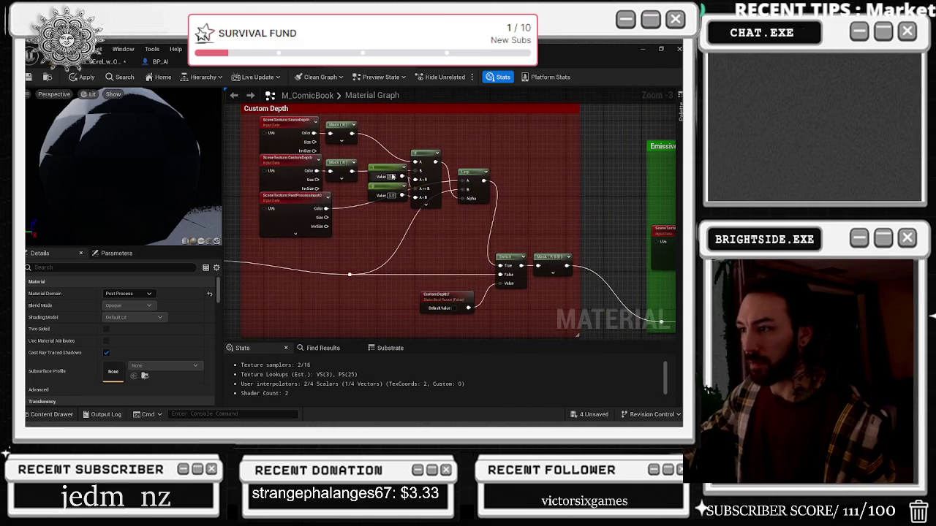
mouse_move(447, 233)
mouse_down()
mouse_move(364, 195)
mouse_move(449, 222)
mouse_up()
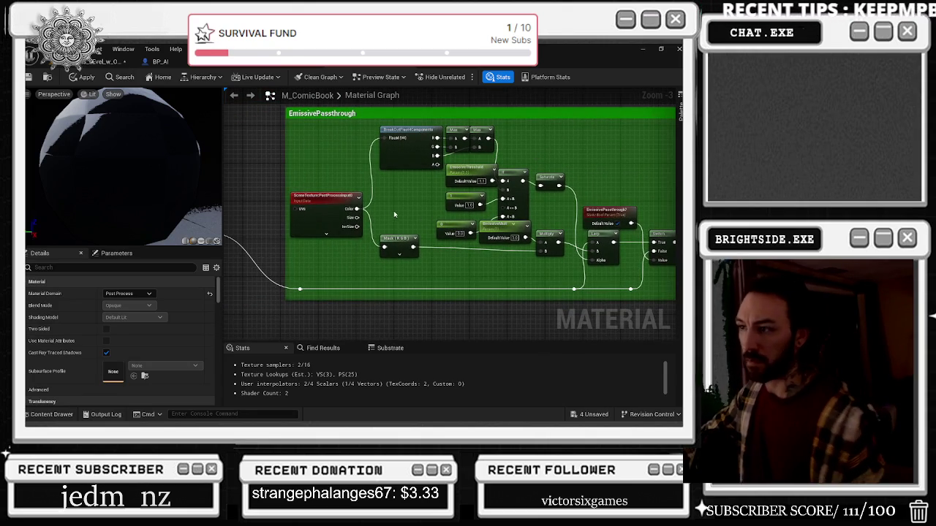
Step: Switch the material preview to a plane and orbit it for inspection
scroll(393, 210, down, 9)
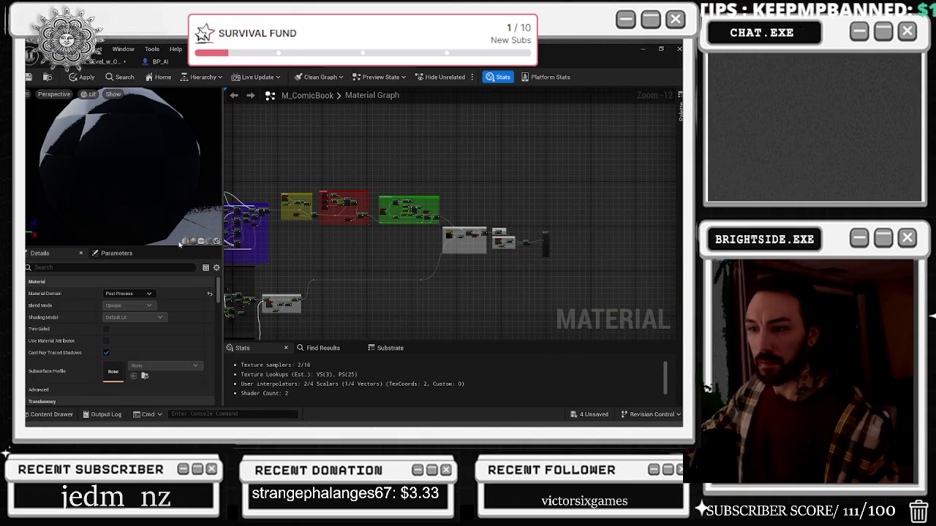
click(202, 241)
drag(134, 188, 136, 192)
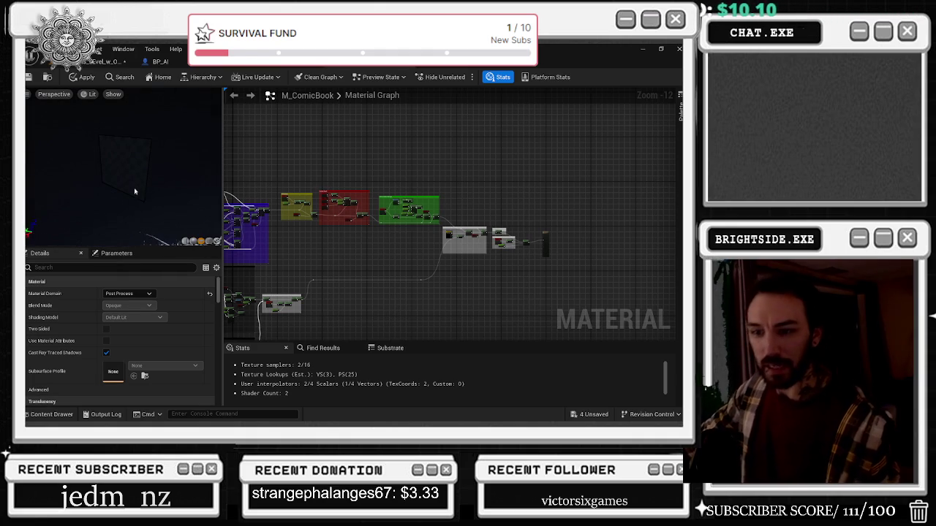
drag(137, 156, 192, 212)
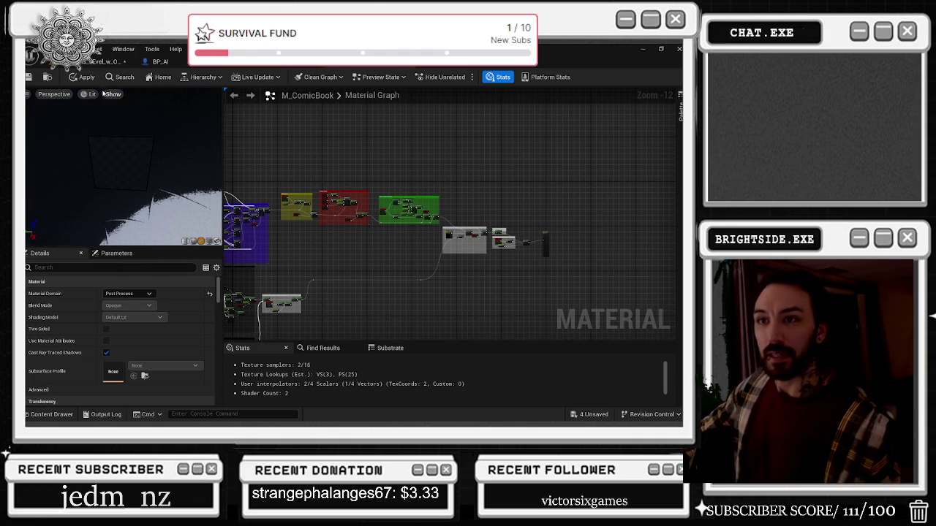
scroll(370, 230, up, 6)
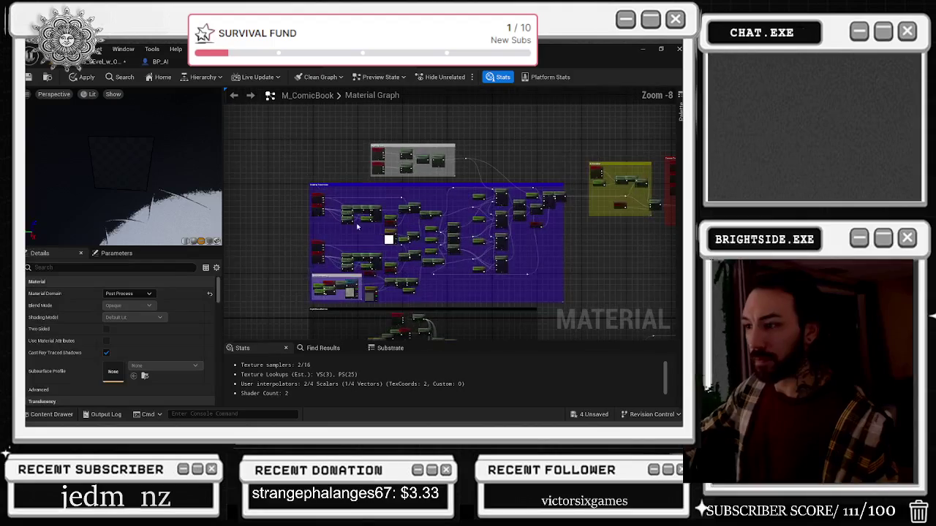
Step: Test breaking Multiply's A link, undo it, and tick the AOShadowing? switch on
scroll(370, 231, down, 3)
scroll(504, 183, up, 5)
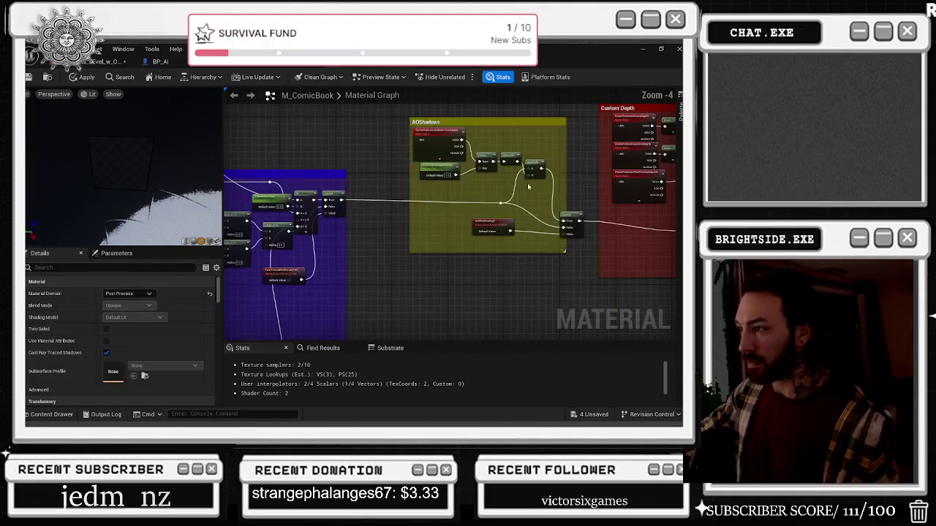
scroll(515, 175, up, 2)
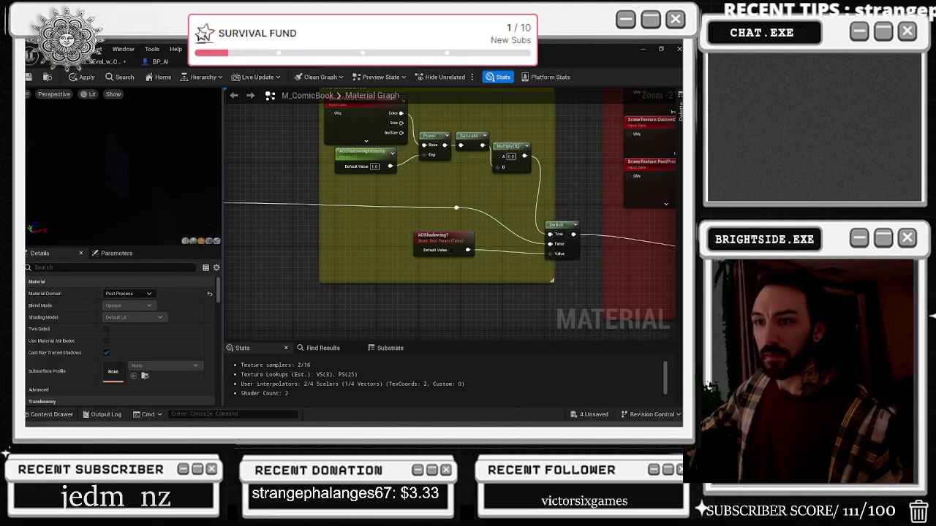
drag(499, 203, 466, 183)
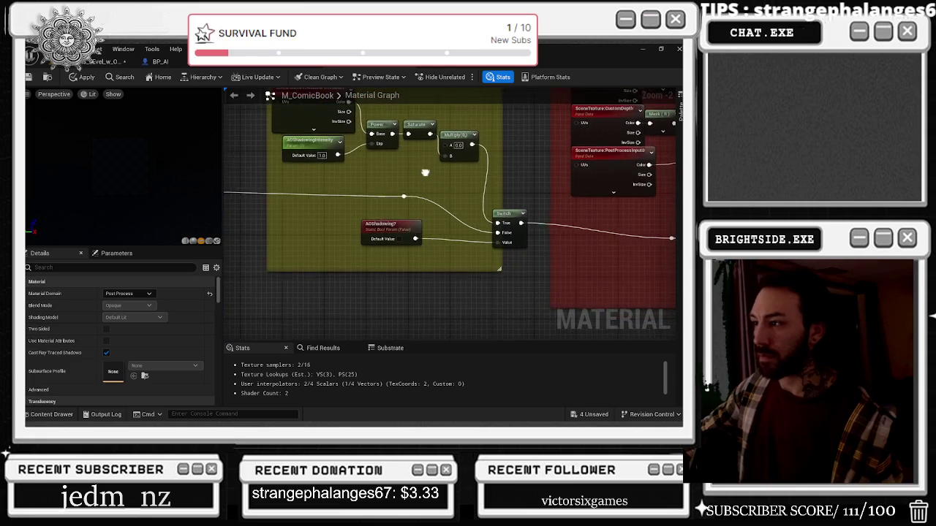
key(ctrl+z)
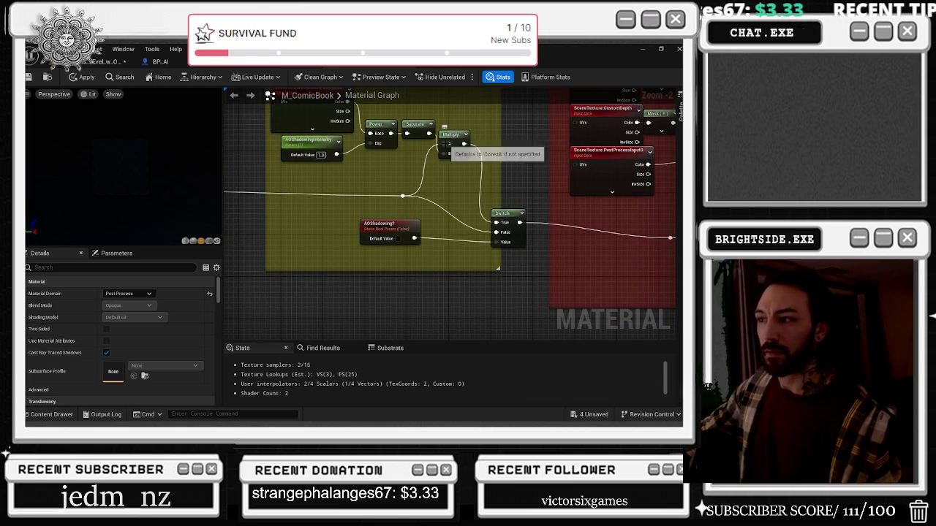
alt+click(443, 144)
drag(455, 181, 463, 181)
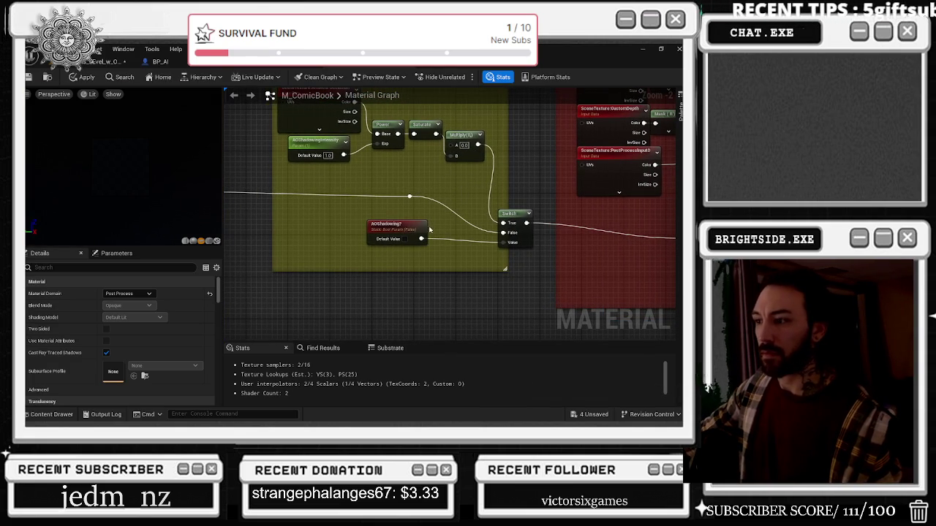
key(ctrl+z)
click(404, 239)
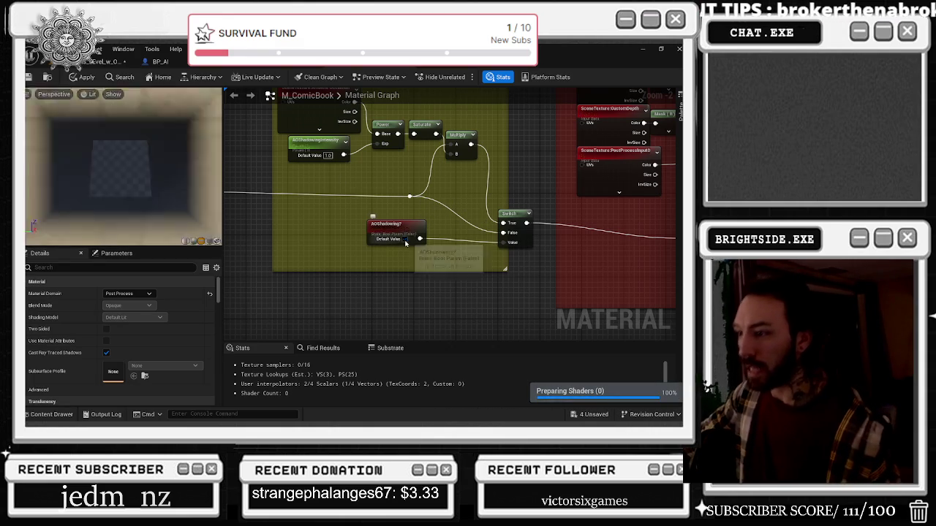
mouse_move(440, 186)
mouse_down()
mouse_move(360, 210)
mouse_move(628, 234)
mouse_up()
Step: Pan the Material Graph past the TransitionBlend and Lerp nodes to reach SceneBrightness and LightTint
drag(485, 253, 653, 200)
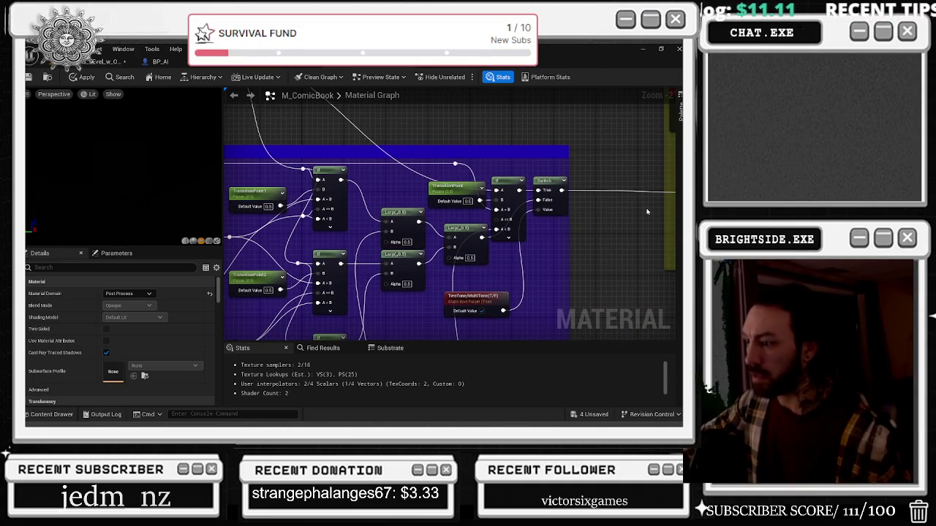
mouse_move(597, 254)
mouse_down()
mouse_move(643, 145)
mouse_move(623, 153)
mouse_up()
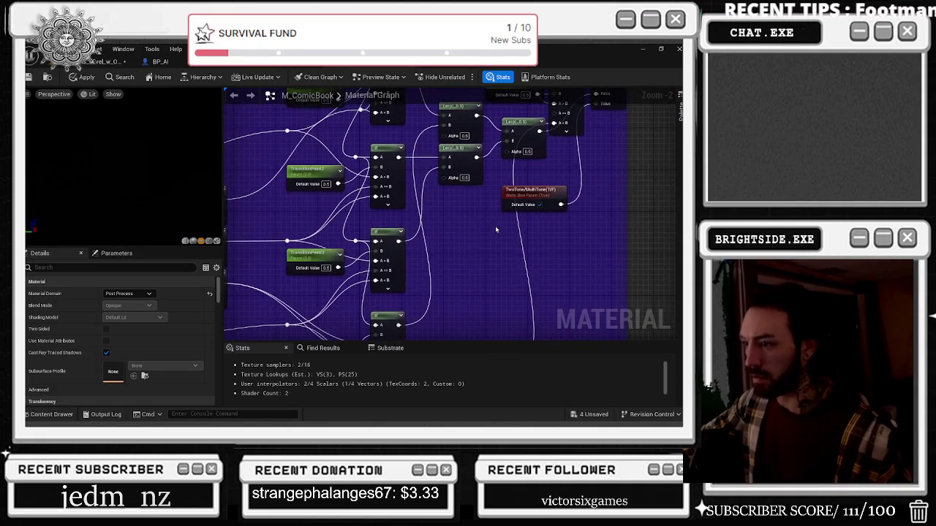
mouse_move(449, 244)
mouse_down()
mouse_move(598, 185)
mouse_move(671, 186)
mouse_up()
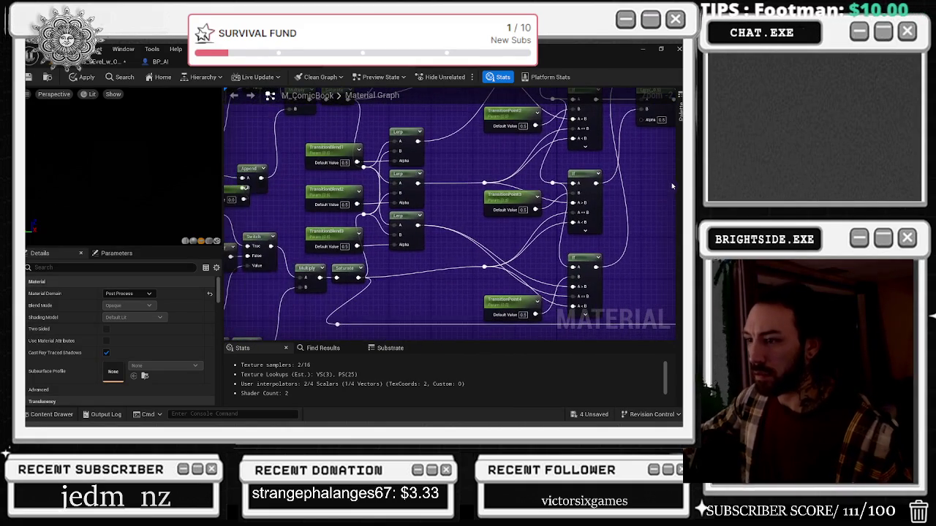
drag(512, 232, 660, 197)
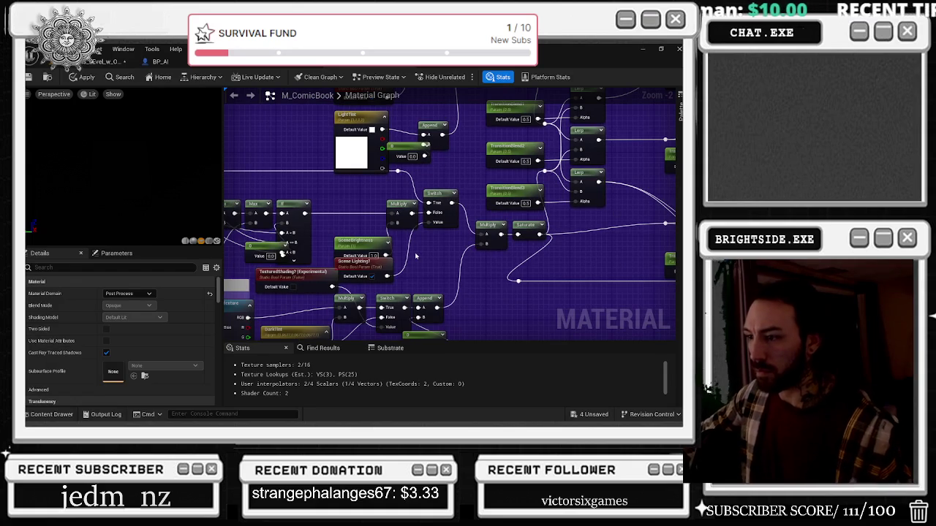
Step: Try SceneBrightness at 10.0, then undo it back to 1.0
drag(377, 243, 373, 232)
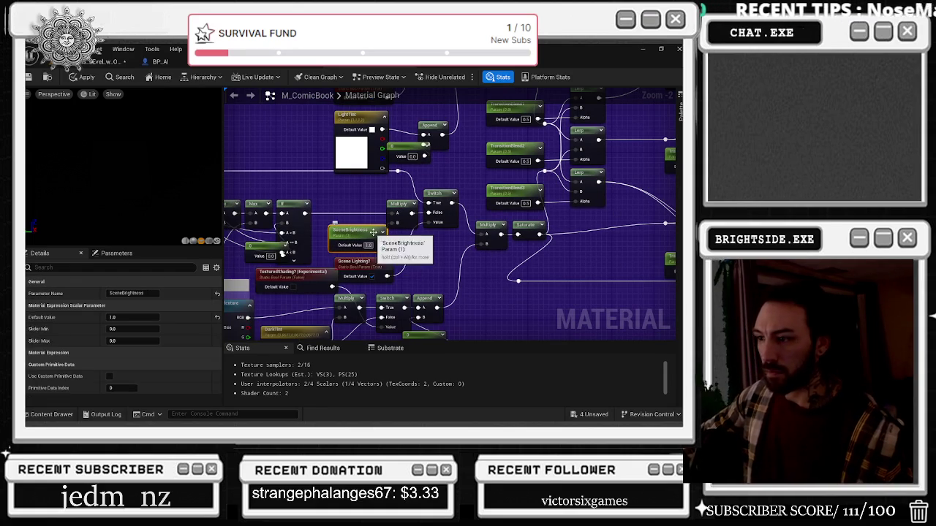
text(10)
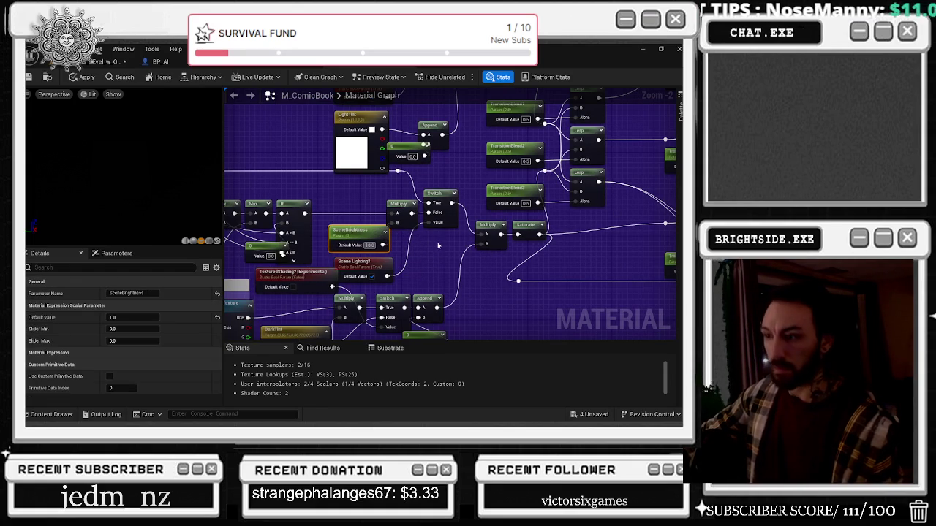
click(359, 172)
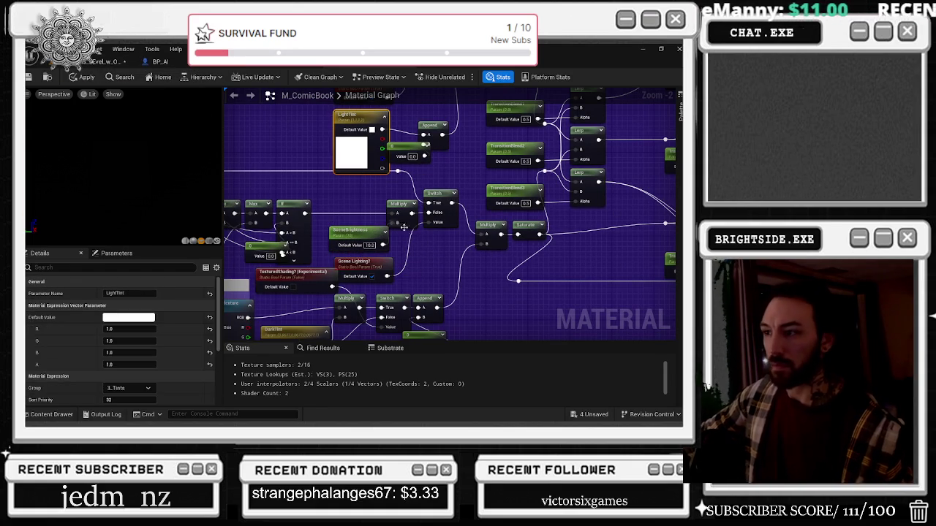
drag(370, 239, 506, 192)
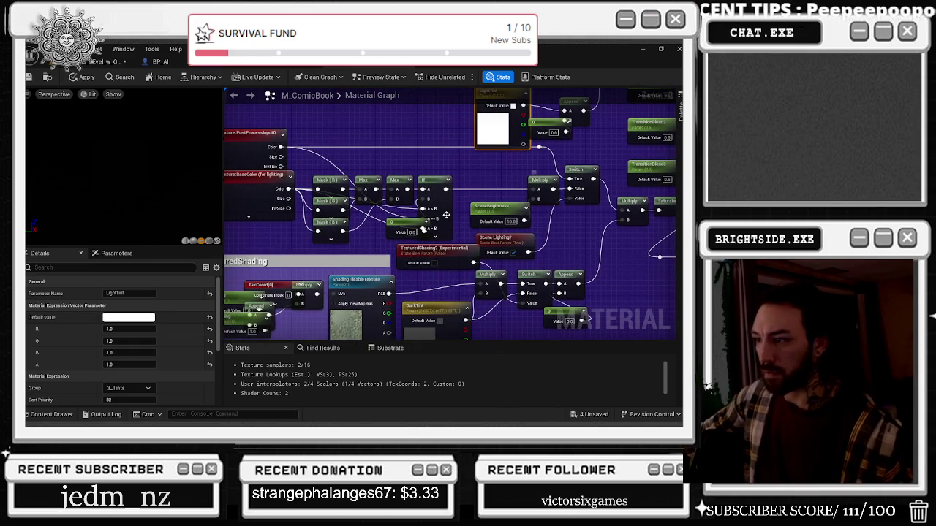
key(ctrl+z)
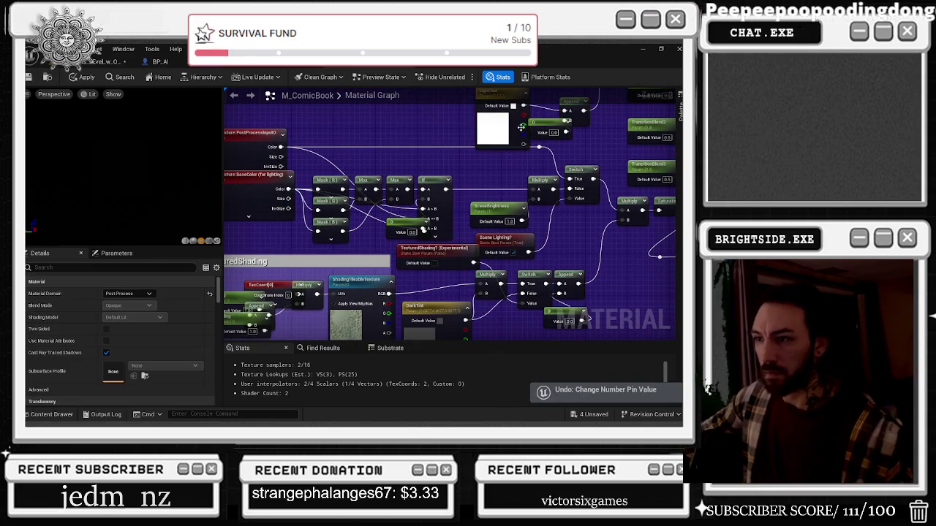
Step: Tidy the LightTint, 0.0 Constant and SceneBrightness nodes, apply M_ComicBook, and return to the level
scroll(460, 152, up, 1)
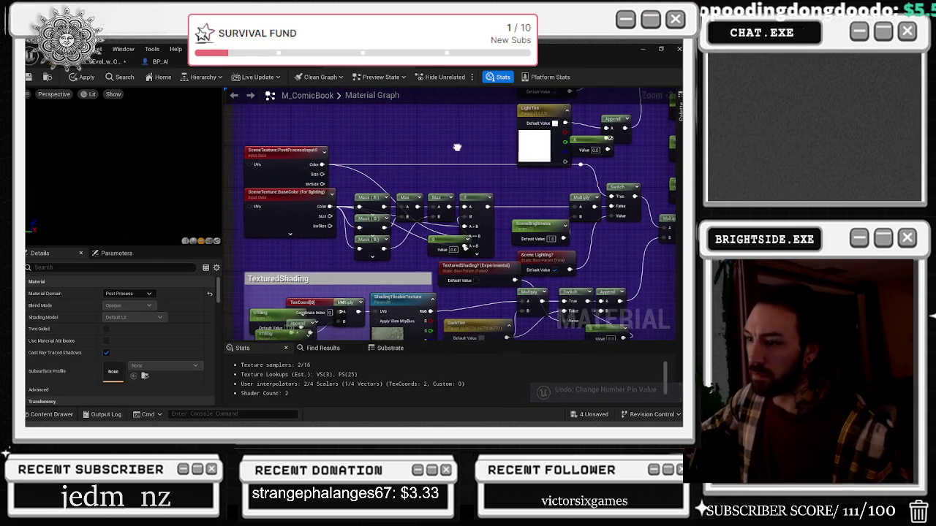
scroll(460, 129, down, 1)
mouse_move(315, 253)
mouse_down()
mouse_move(336, 216)
mouse_move(337, 102)
mouse_move(296, 34)
mouse_move(399, 230)
mouse_move(389, 272)
mouse_move(400, 277)
mouse_up()
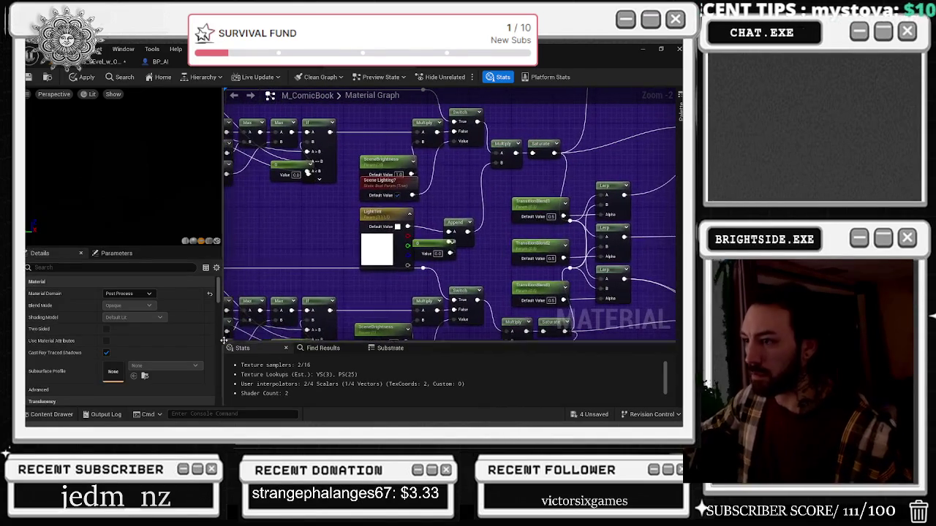
drag(374, 213, 321, 213)
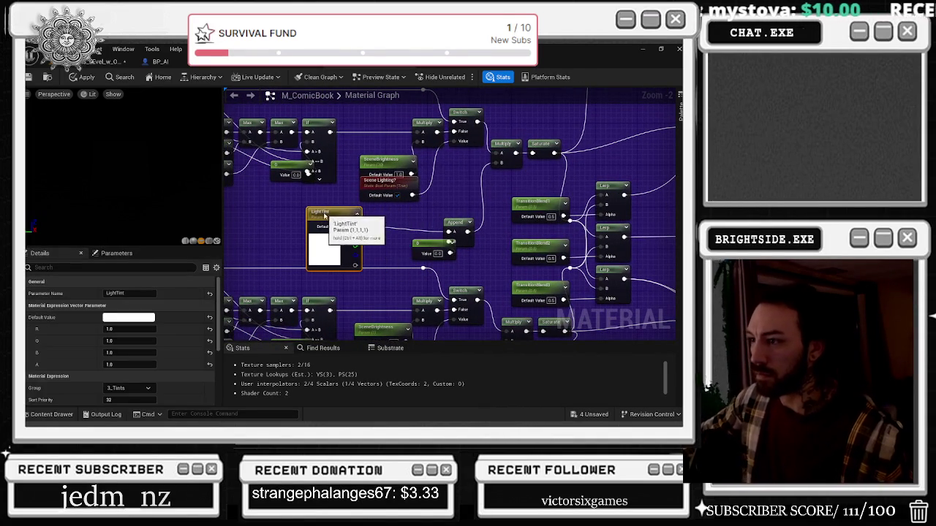
click(432, 242)
drag(432, 242, 404, 243)
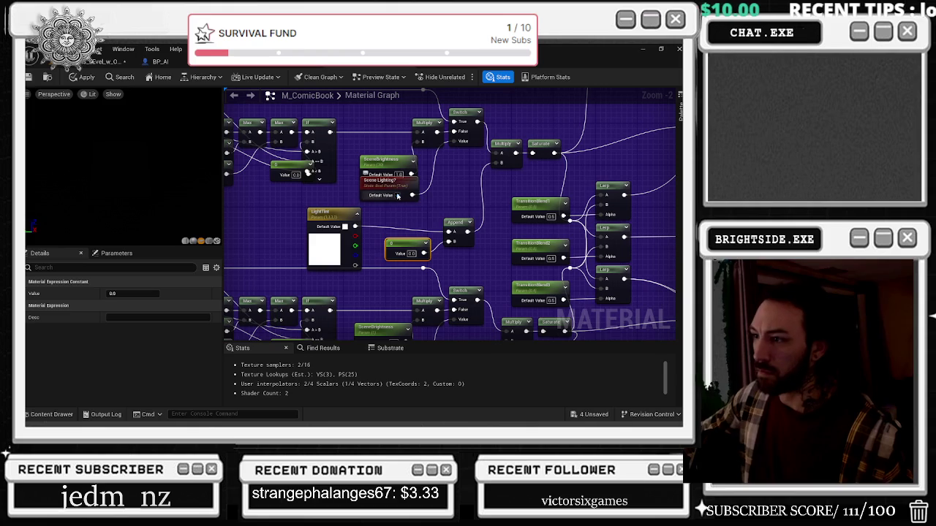
drag(380, 160, 374, 144)
click(381, 126)
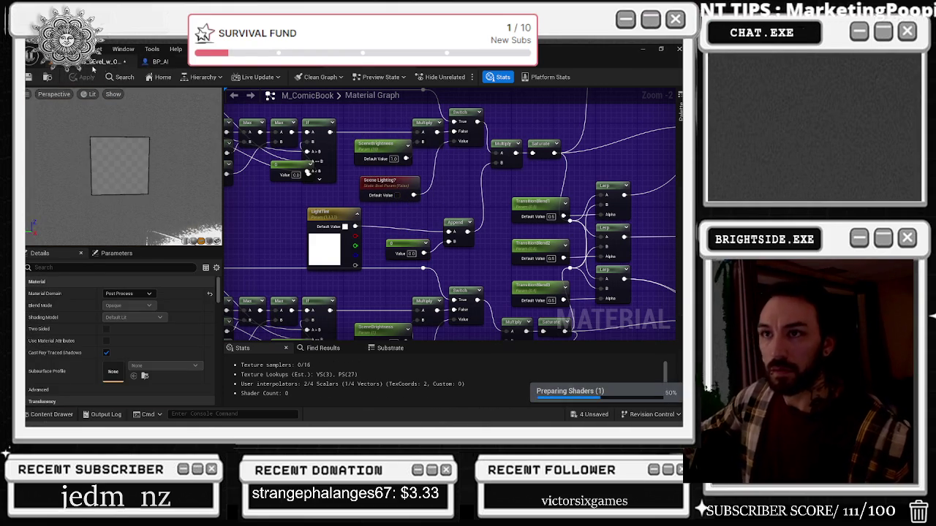
click(110, 62)
Step: Set the volume's global Gain to 1 with its override on, and untick Contrast and Saturation overrides
scroll(636, 256, up, 10)
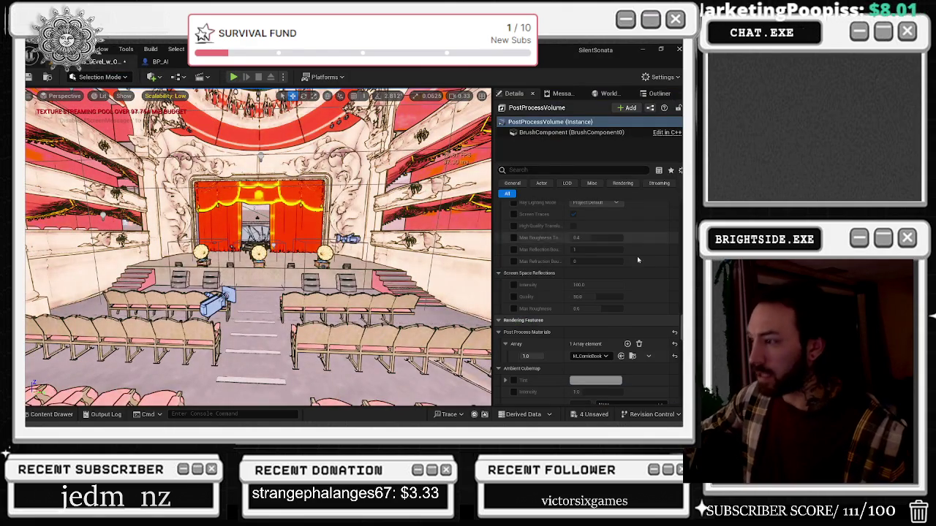
scroll(631, 311, up, 10)
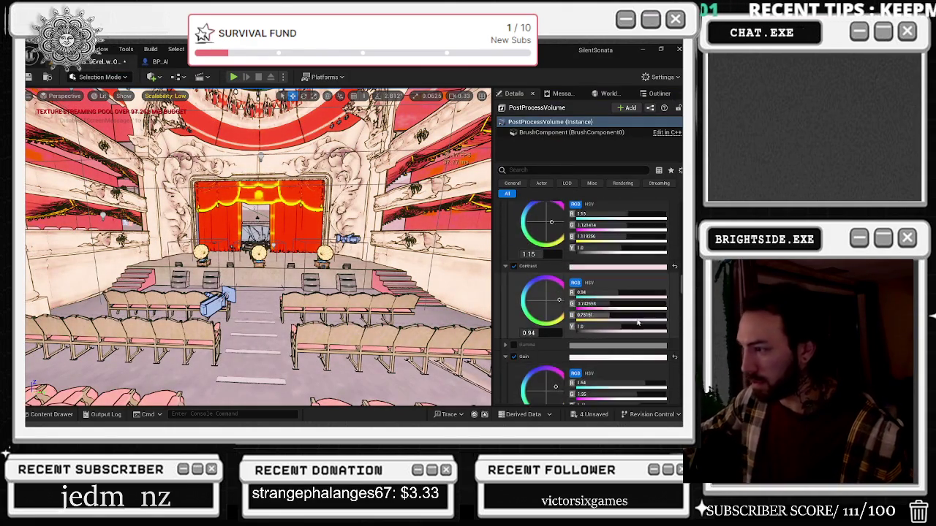
click(527, 339)
text(1)
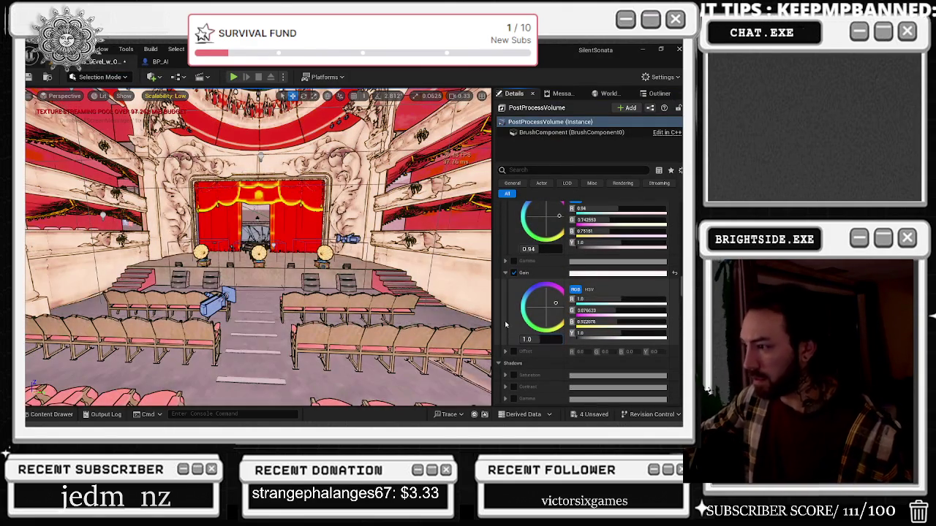
key(Return)
scroll(517, 327, up, 2)
click(514, 342)
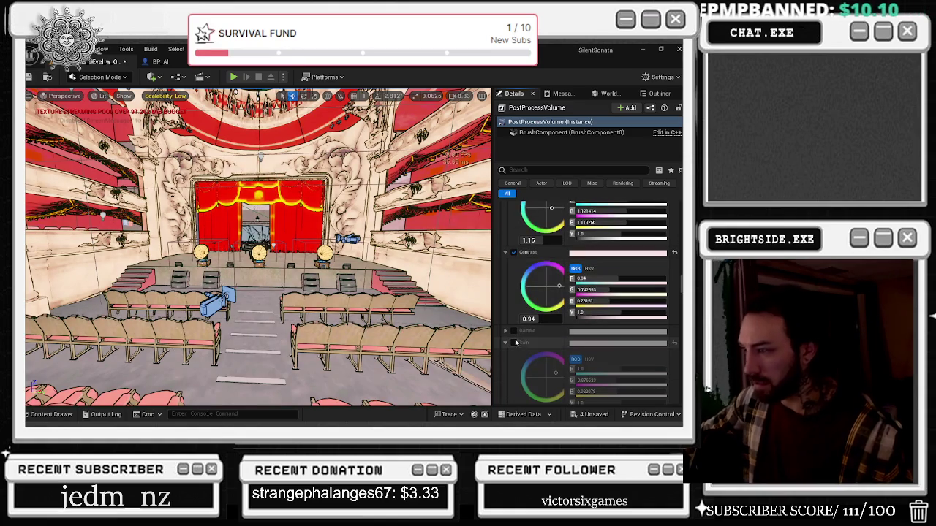
click(514, 253)
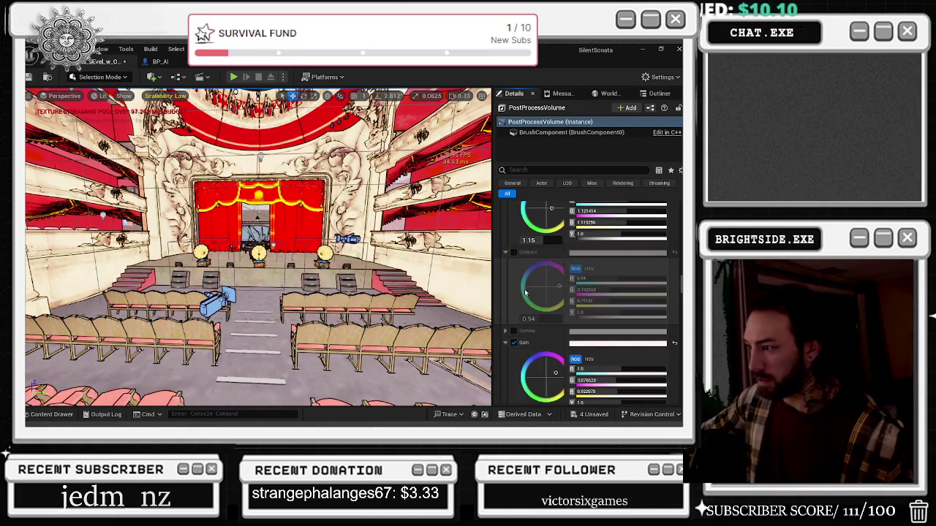
scroll(519, 254, up, 4)
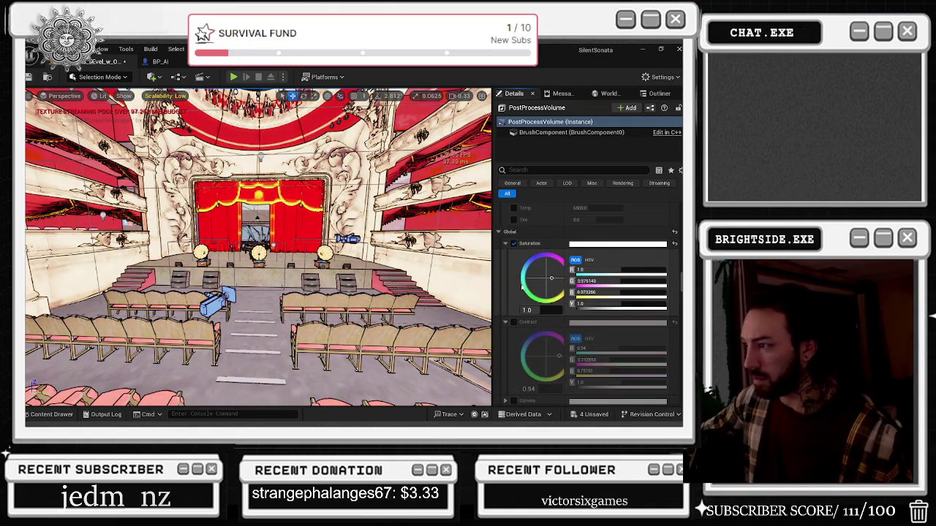
click(514, 243)
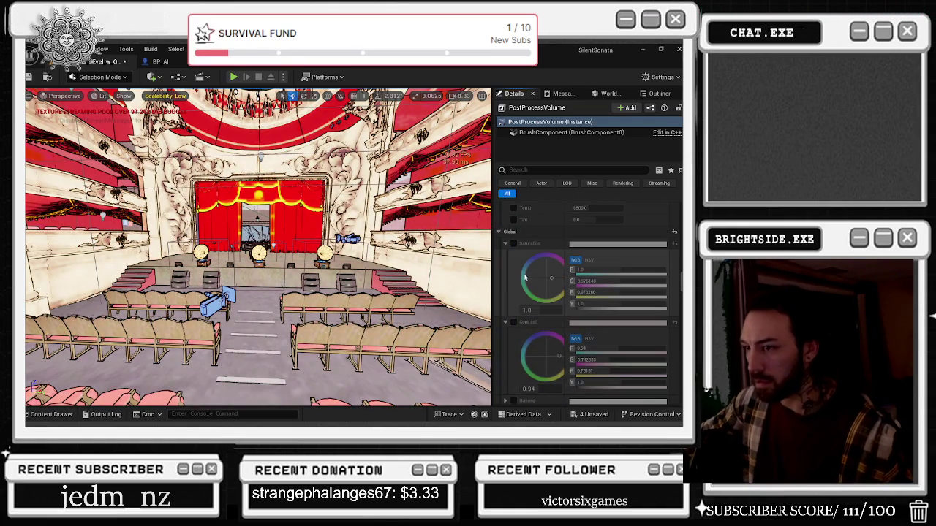
scroll(525, 278, down, 10)
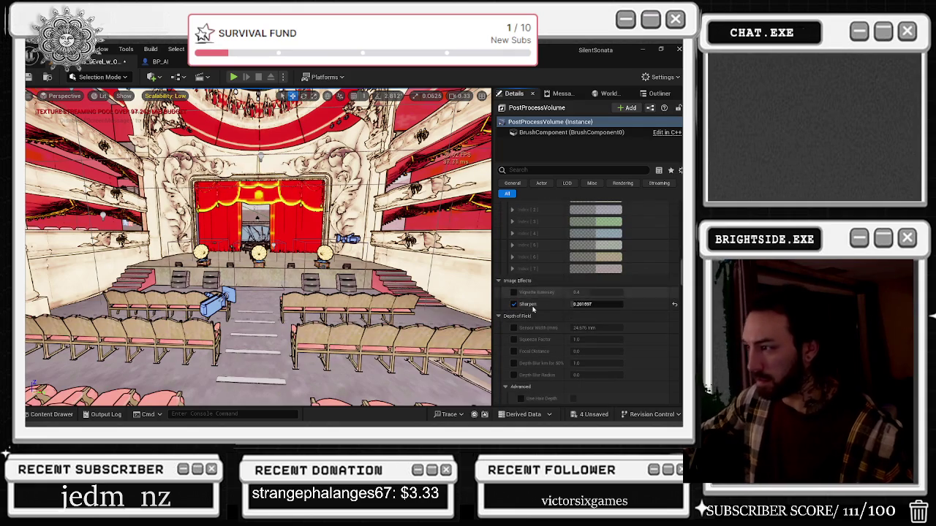
Step: Turn off the Sharpen, Highlight Threshold and Shadow Threshold overrides
click(514, 306)
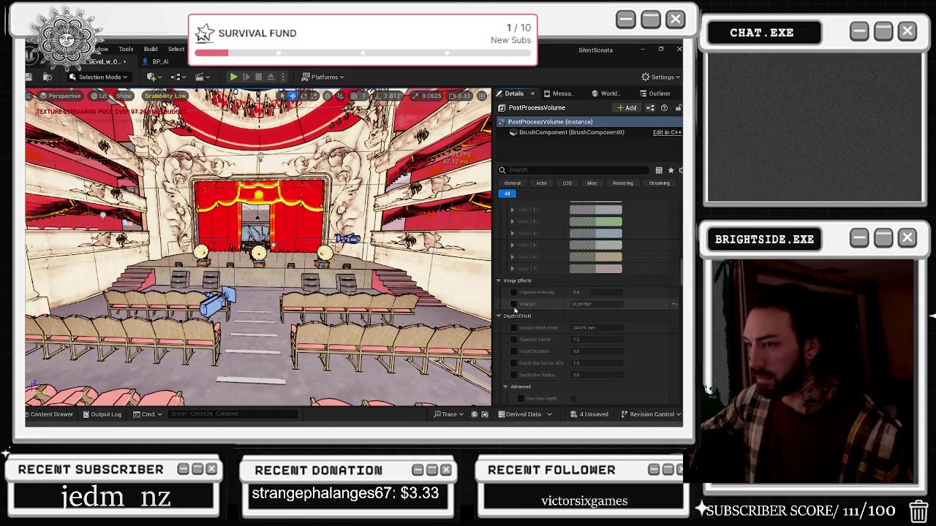
scroll(541, 315, up, 5)
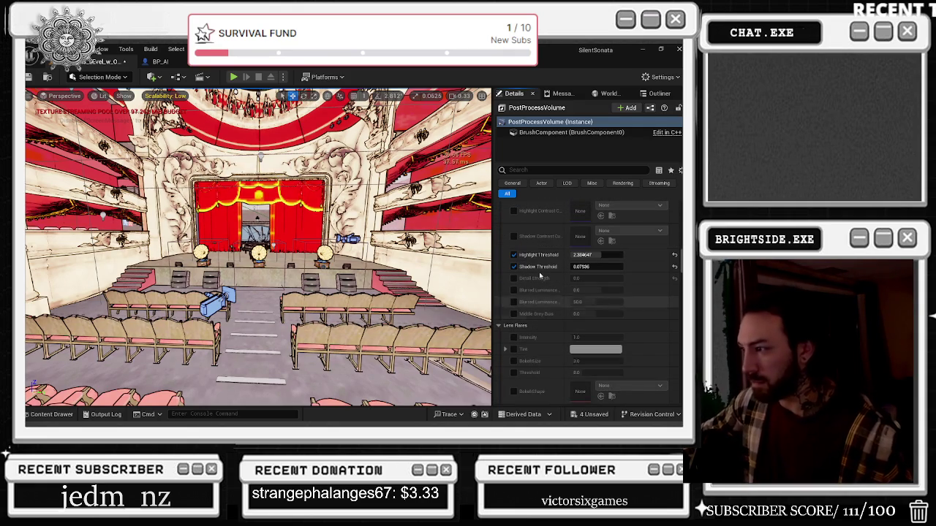
click(514, 254)
click(514, 266)
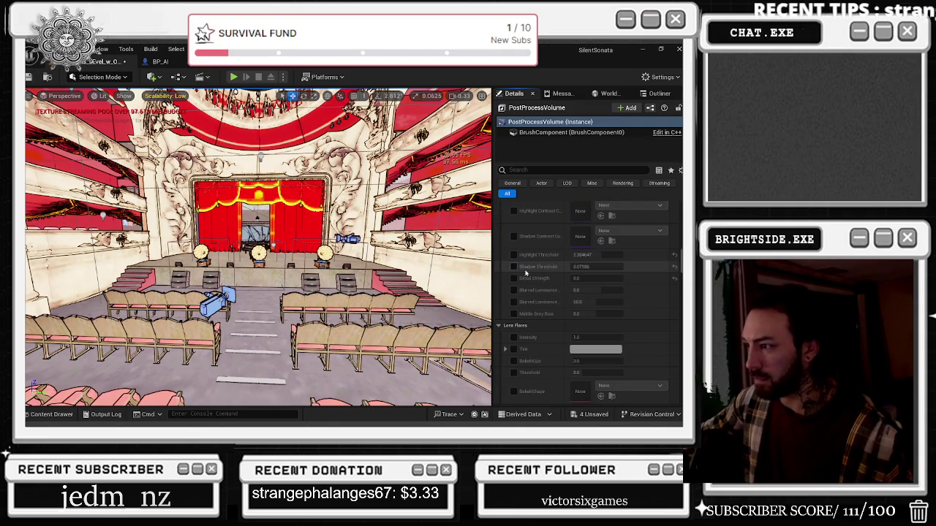
scroll(514, 307, up, 3)
click(514, 337)
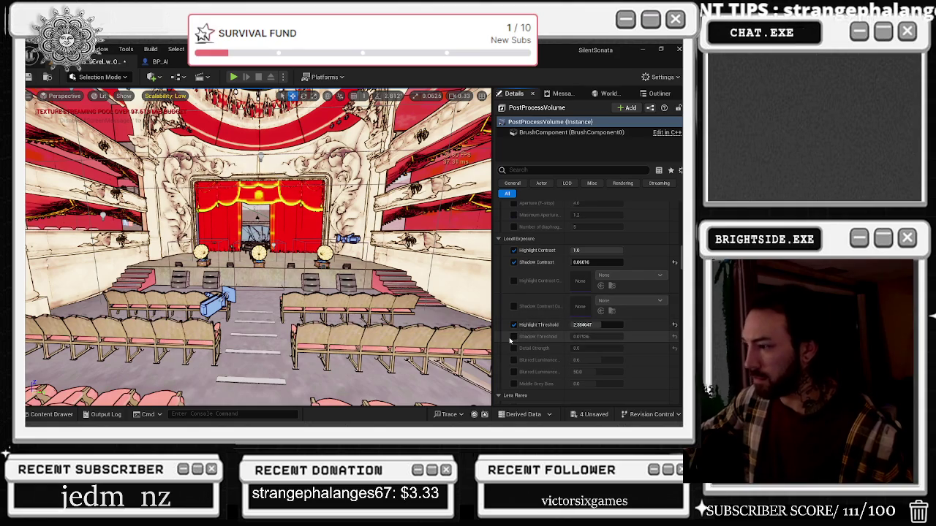
click(514, 324)
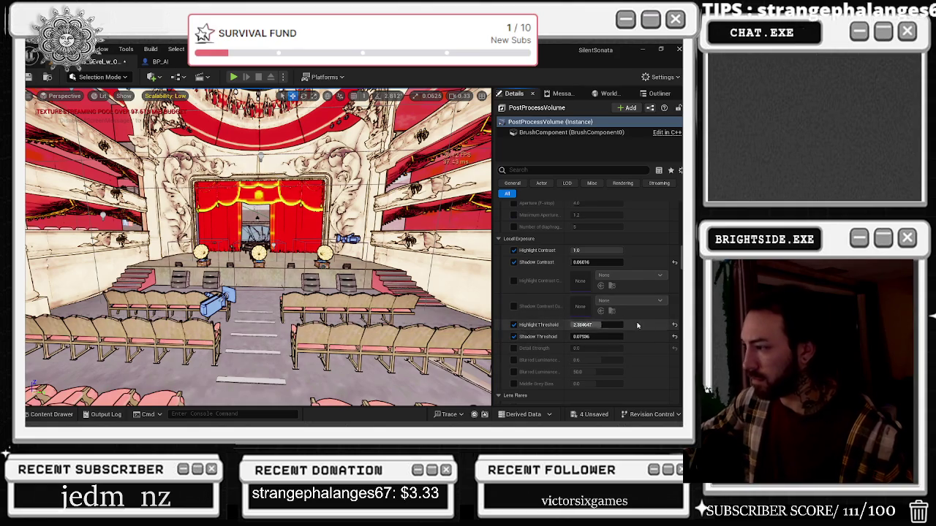
click(514, 336)
click(514, 325)
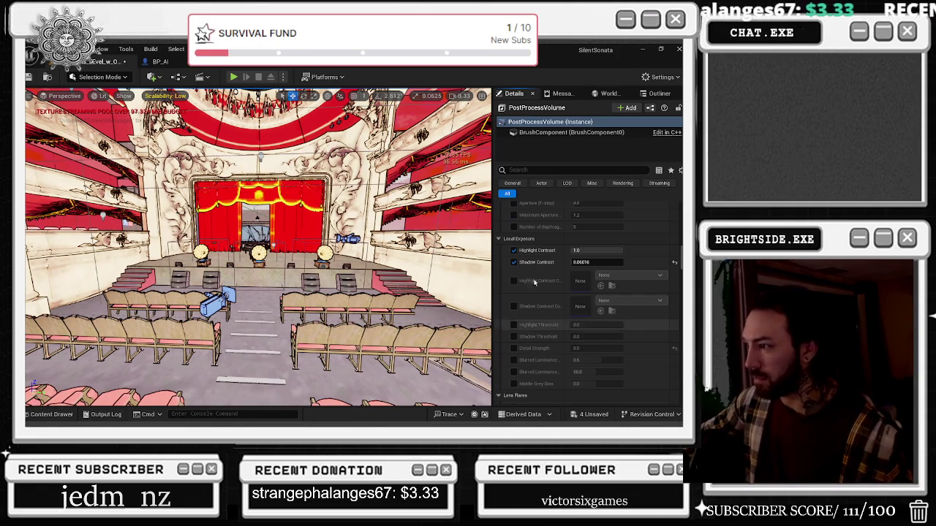
Step: Reset Shadow Contrast to its 1.0 default, keeping both contrast overrides ticked
click(674, 262)
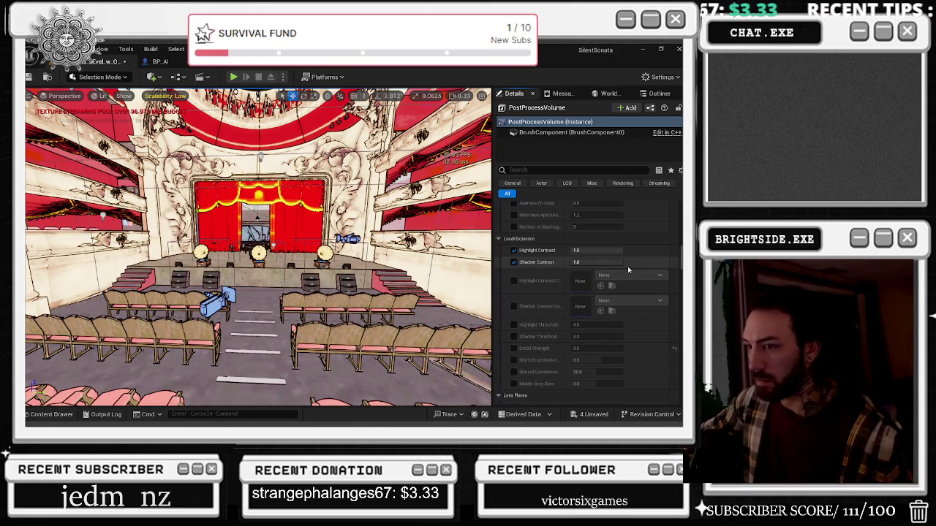
click(513, 262)
click(514, 262)
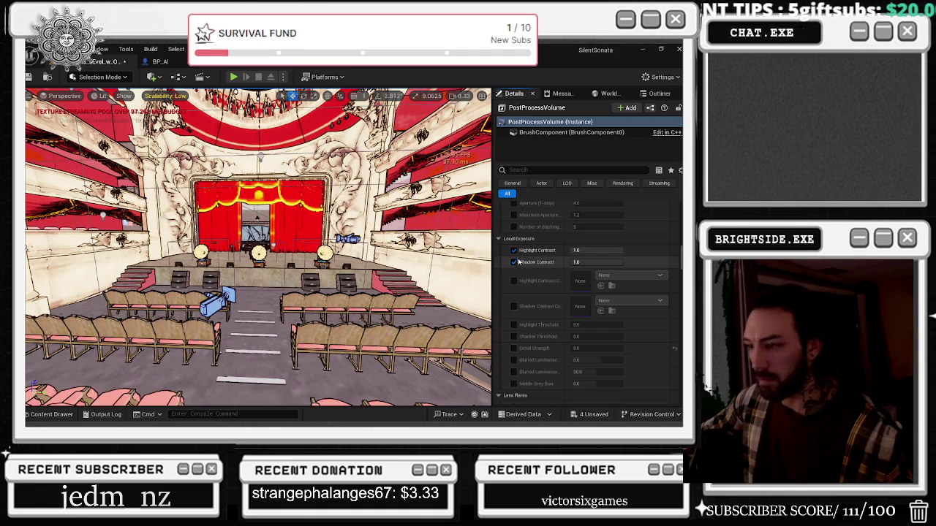
click(513, 251)
click(514, 251)
scroll(619, 277, up, 5)
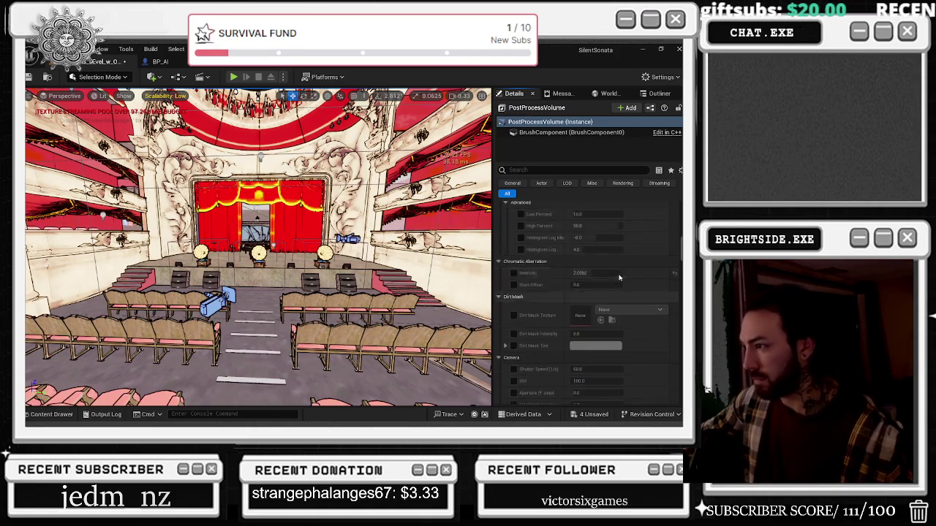
scroll(619, 277, up, 10)
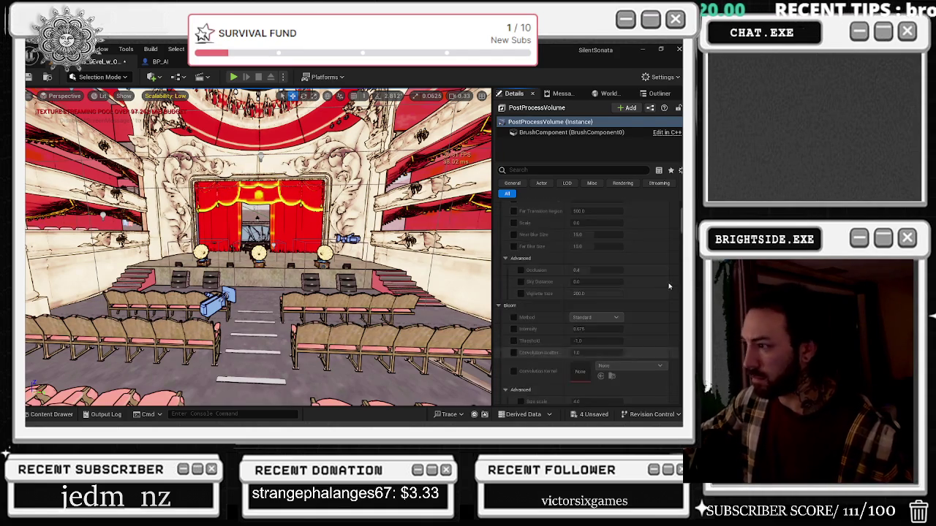
scroll(668, 286, up, 3)
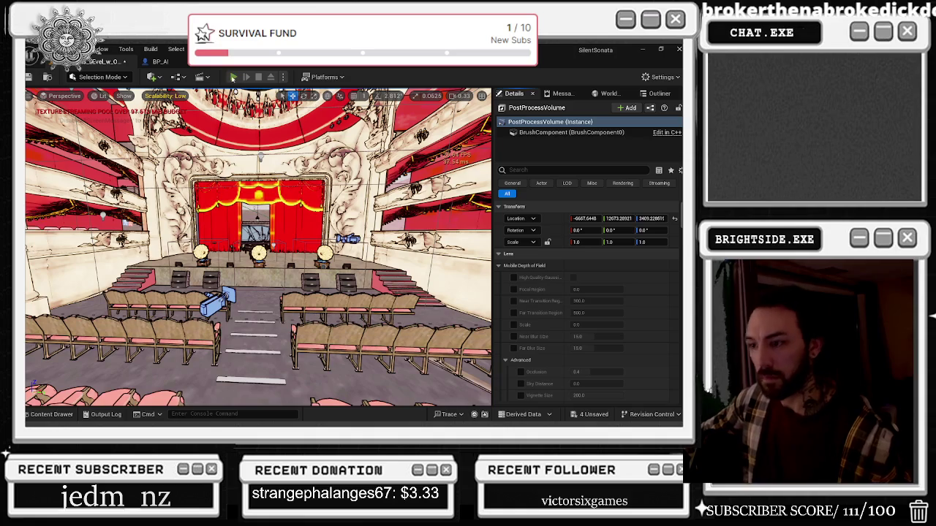
Step: Start a Play-In-Editor session of the opera-house level
click(234, 77)
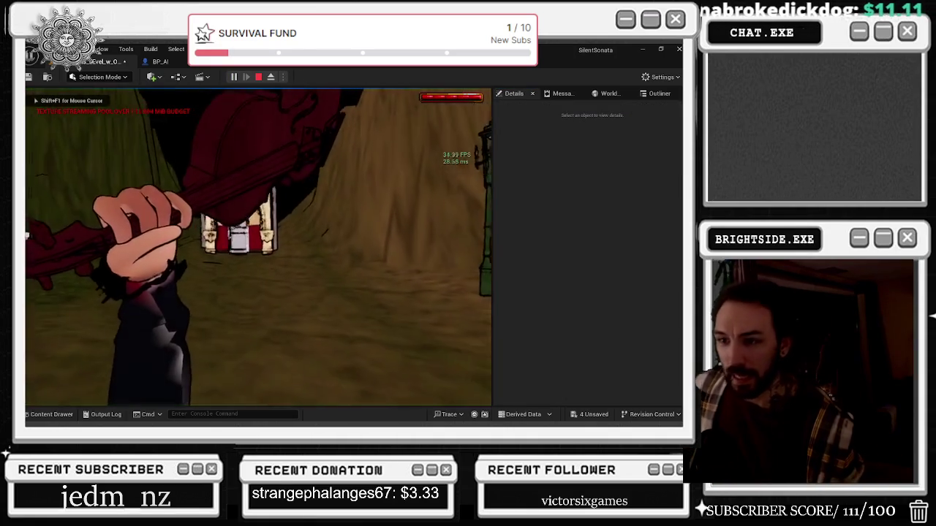